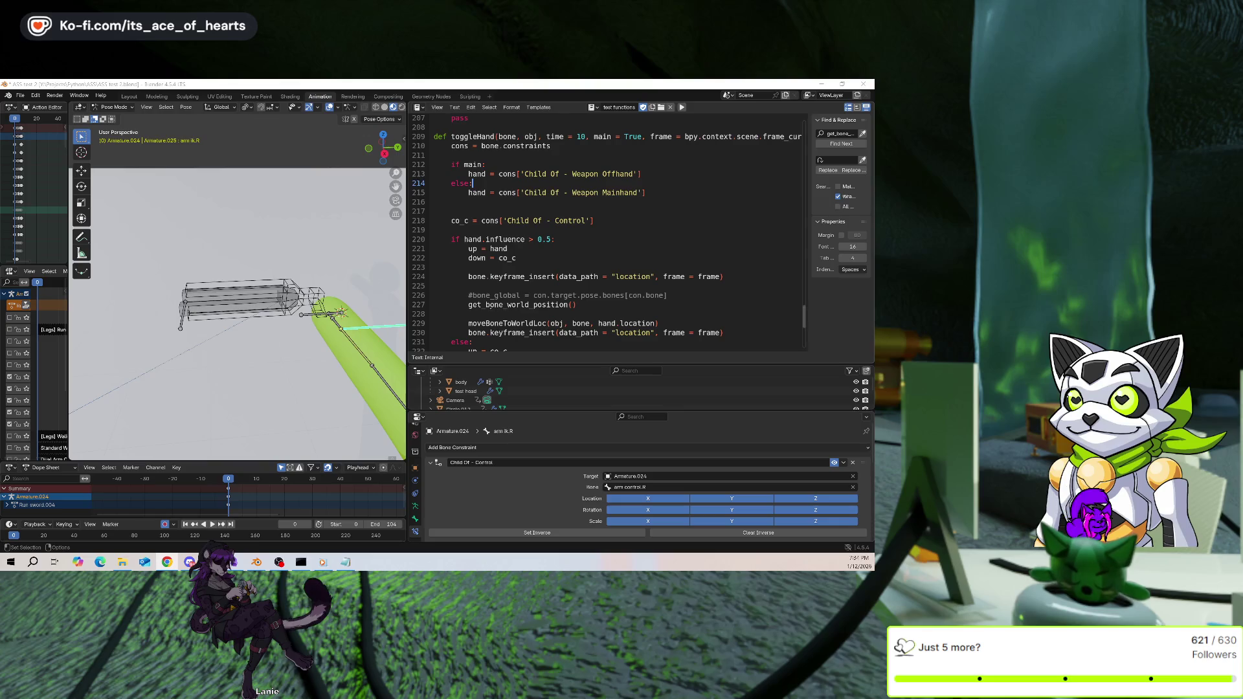
Wrap the get_bone_world_position() call on line 227 in set_bone_world_position(...)
left_click(468, 304)
type("set_bone_po")
key("BackSpace")
key("BackSpace")
type("world_position(")
key("End")
type(")")
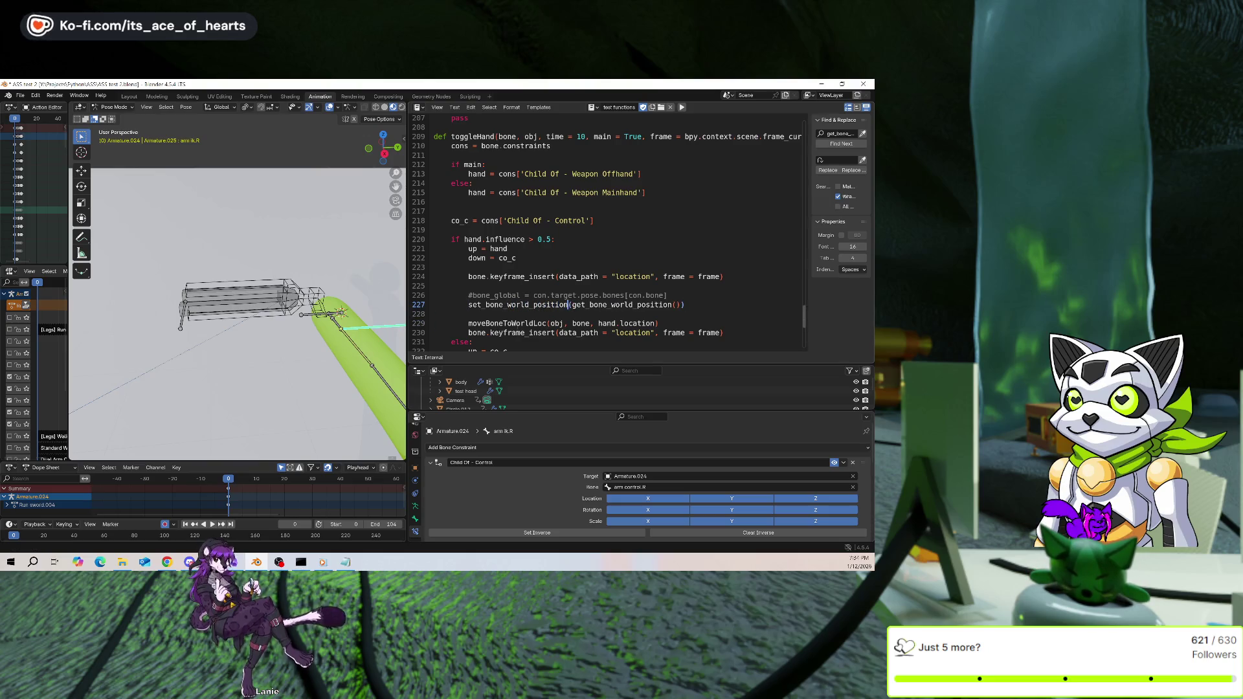
Search for set_bone_world_position and jump to its definition on line 33
left_click_drag(568, 304, 468, 304)
key("ctrl+f")
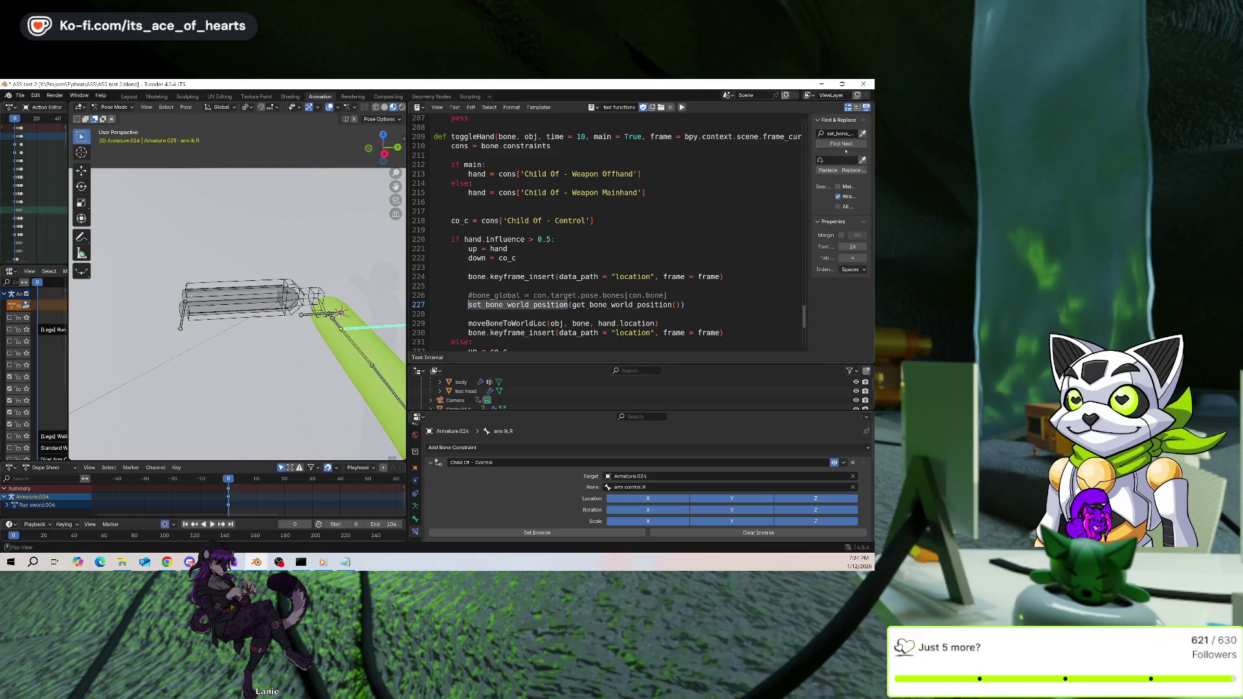
left_click(846, 144)
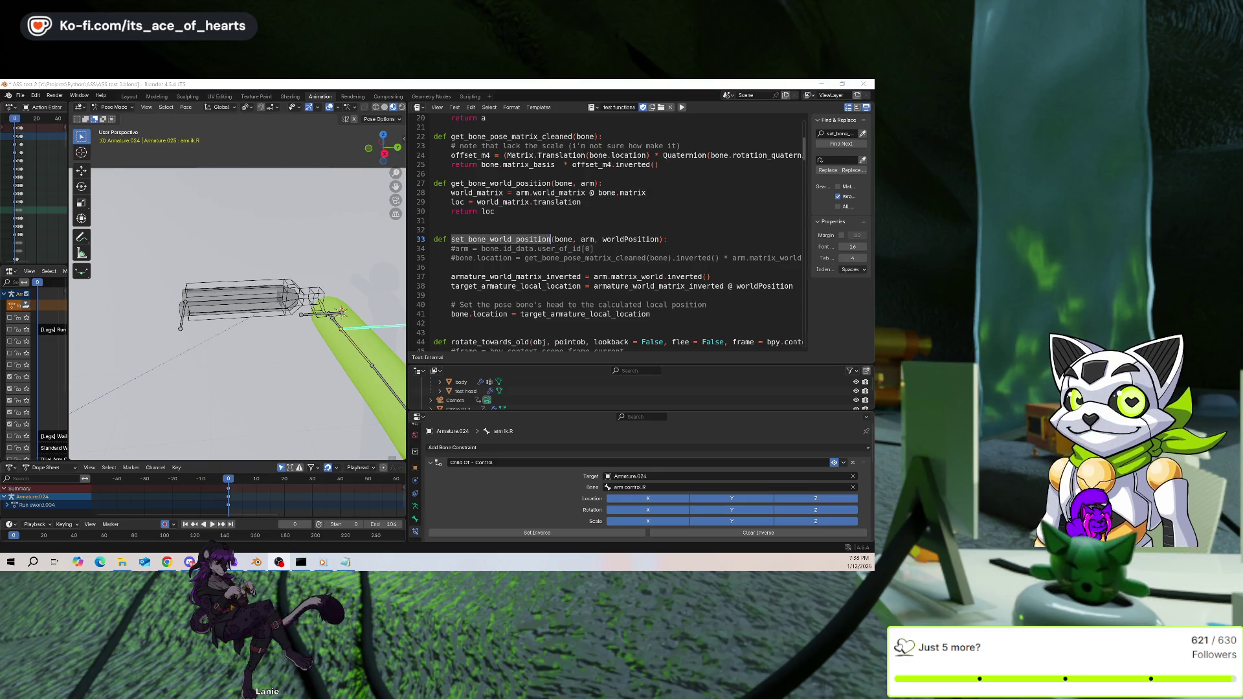
Orbit the viewport around the green character to inspect its bones and the weapon
mouse_move(285, 291)
middle_mouse_down()
mouse_move(344, 291)
mouse_move(332, 290)
middle_mouse_up()
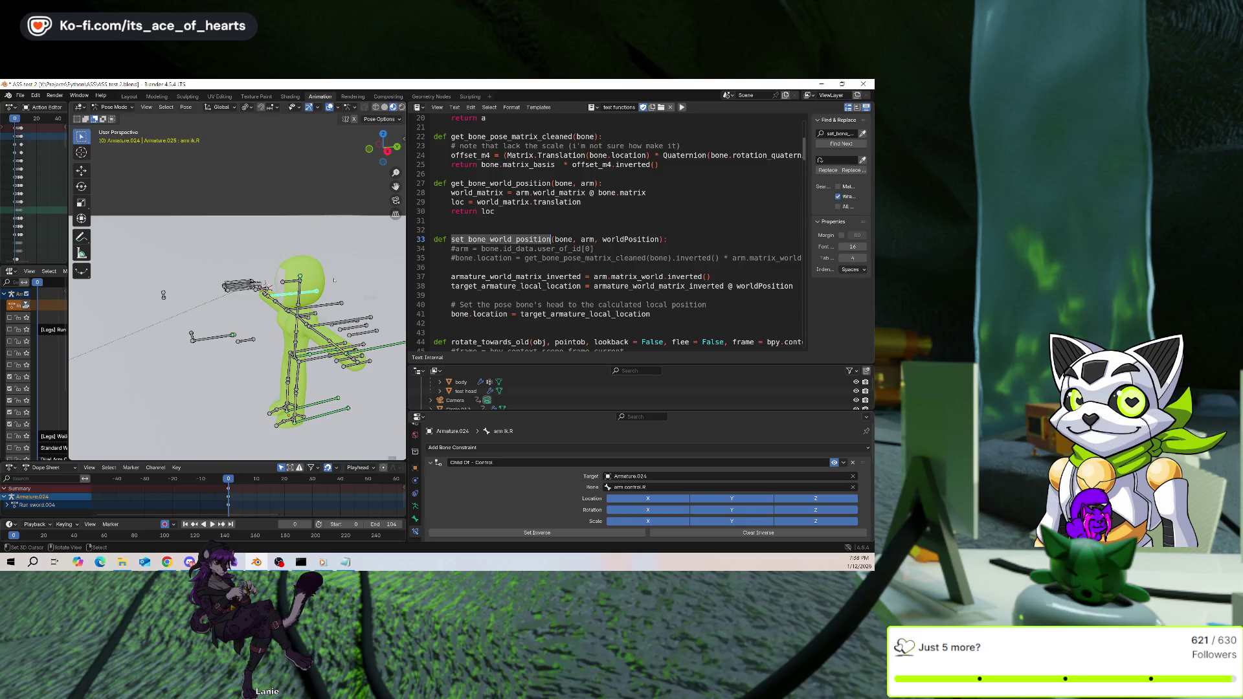
mouse_move(333, 328)
middle_mouse_down()
mouse_move(225, 351)
mouse_move(273, 329)
mouse_move(309, 337)
middle_mouse_up()
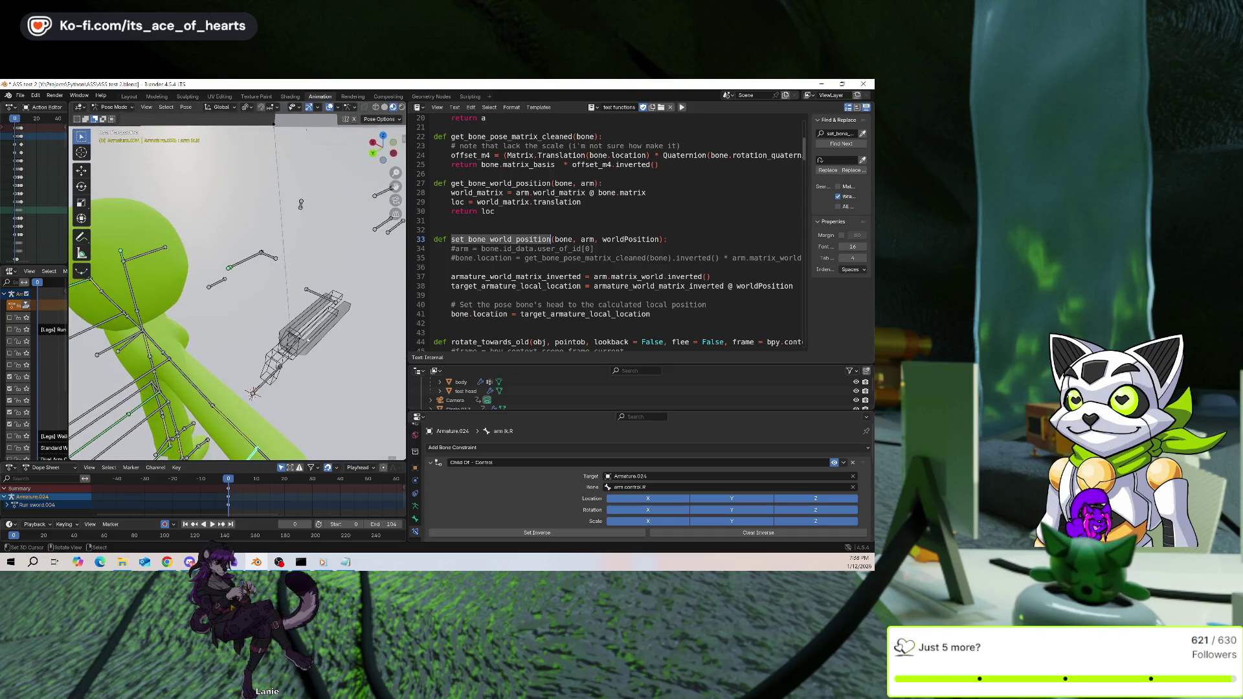
middle_click_drag(308, 338, 299, 343)
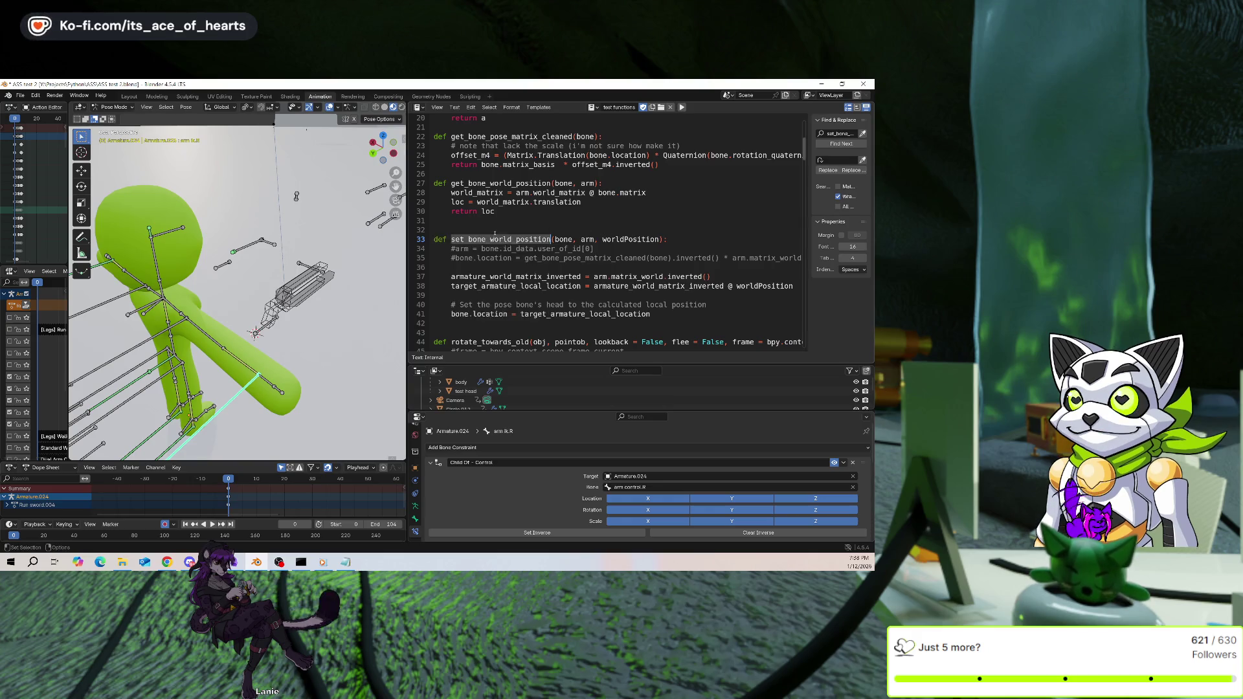
Review the toggleHand code and constraint stack, then Set Inverse on Child Of - Control
scroll(526, 239, "down", 8)
scroll(585, 259, "up", 7)
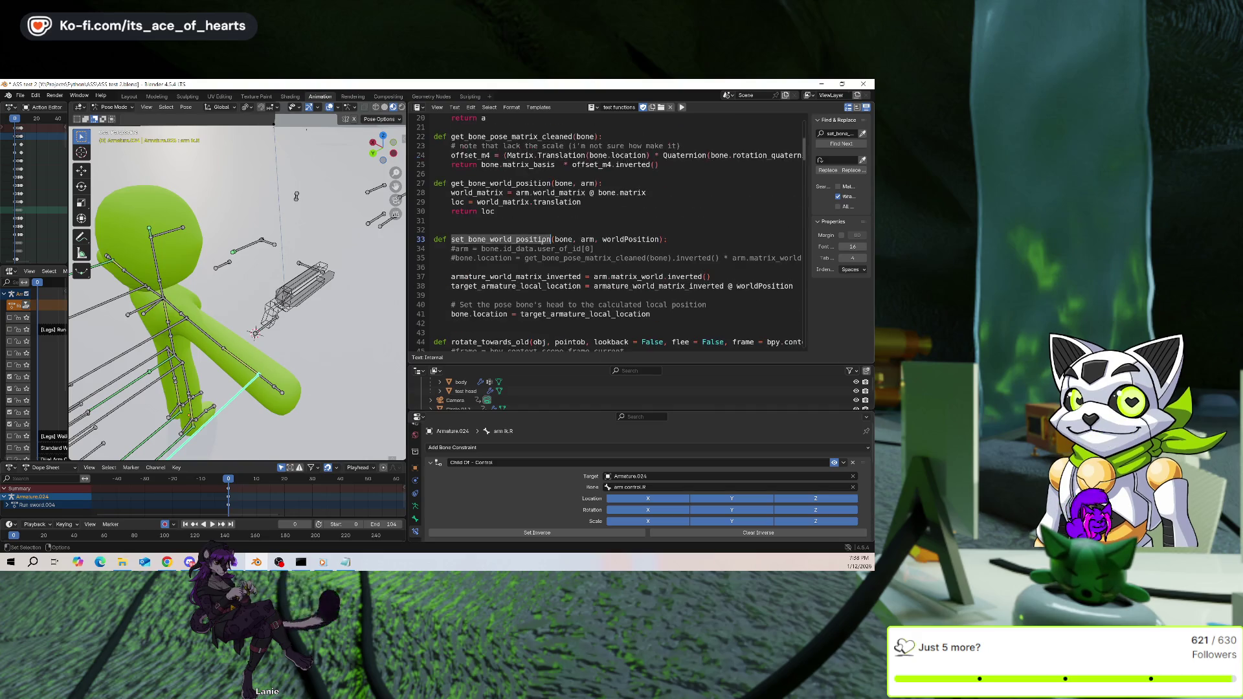
scroll(576, 239, "up", 2)
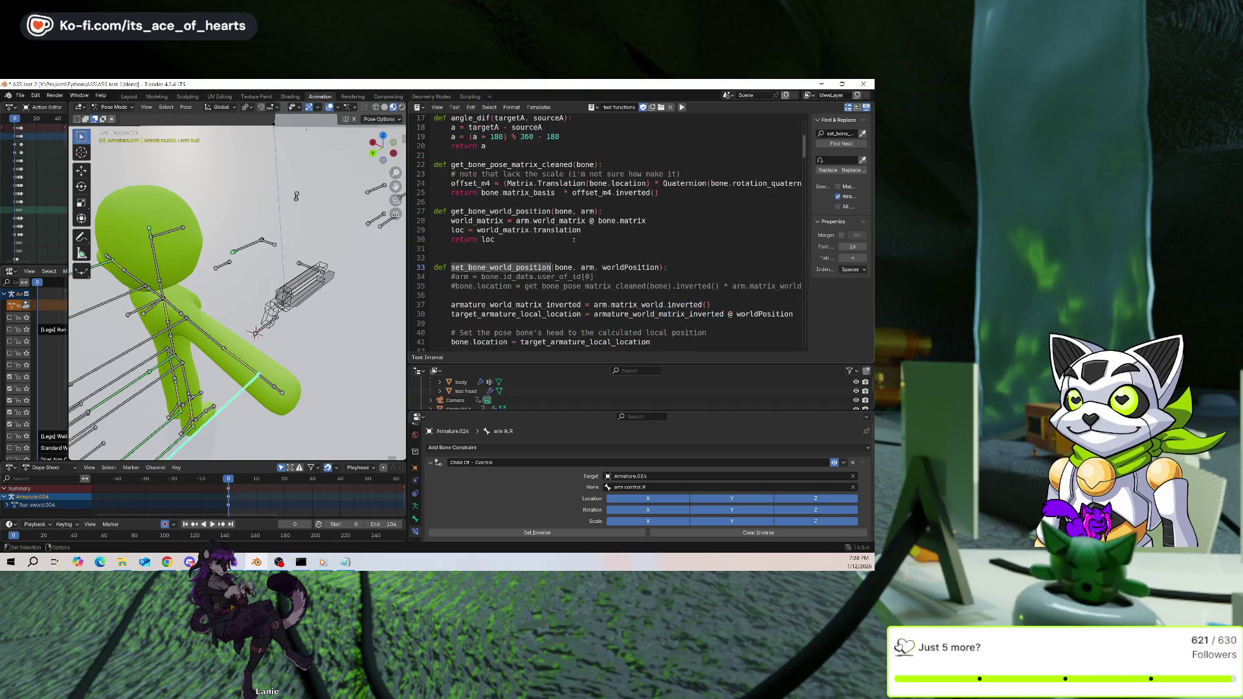
scroll(568, 220, "down", 20)
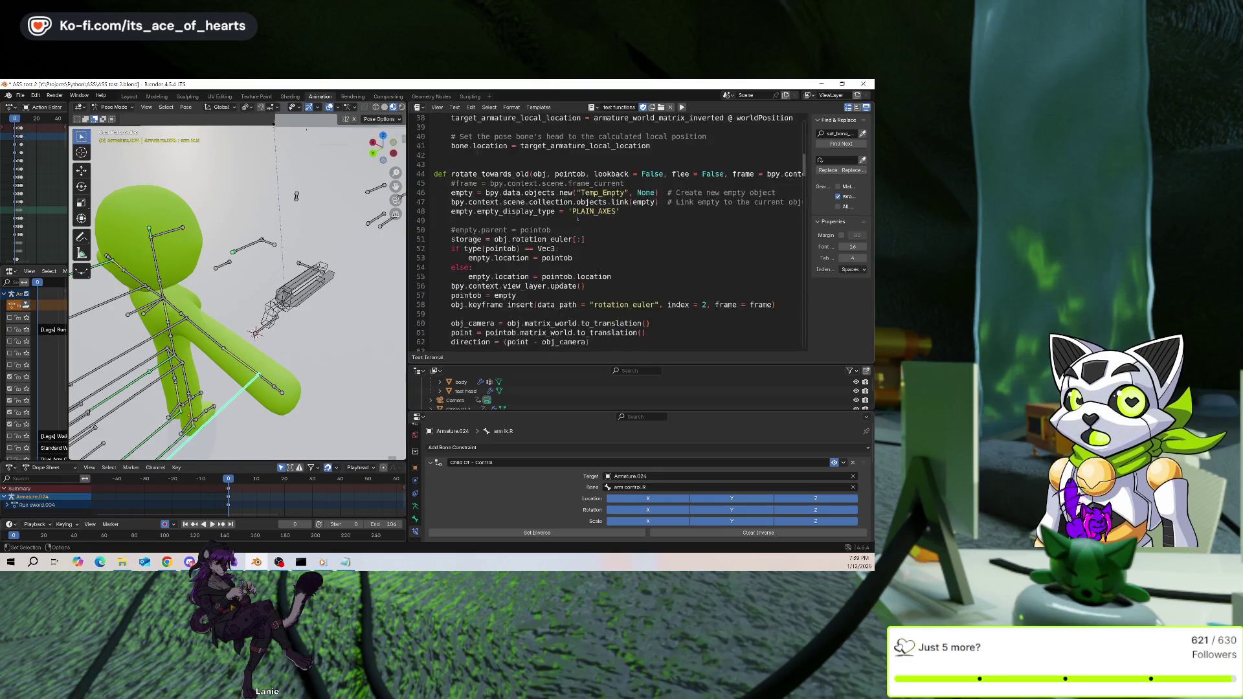
scroll(537, 234, "down", 20)
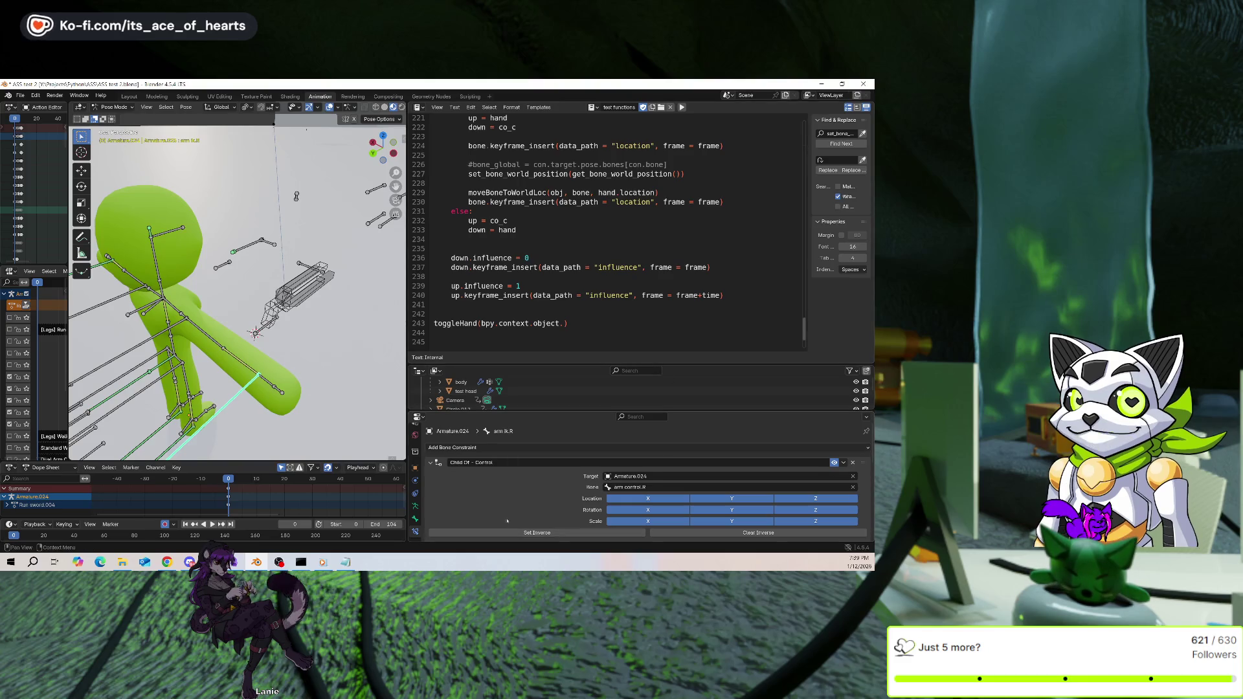
scroll(521, 467, "down", 3)
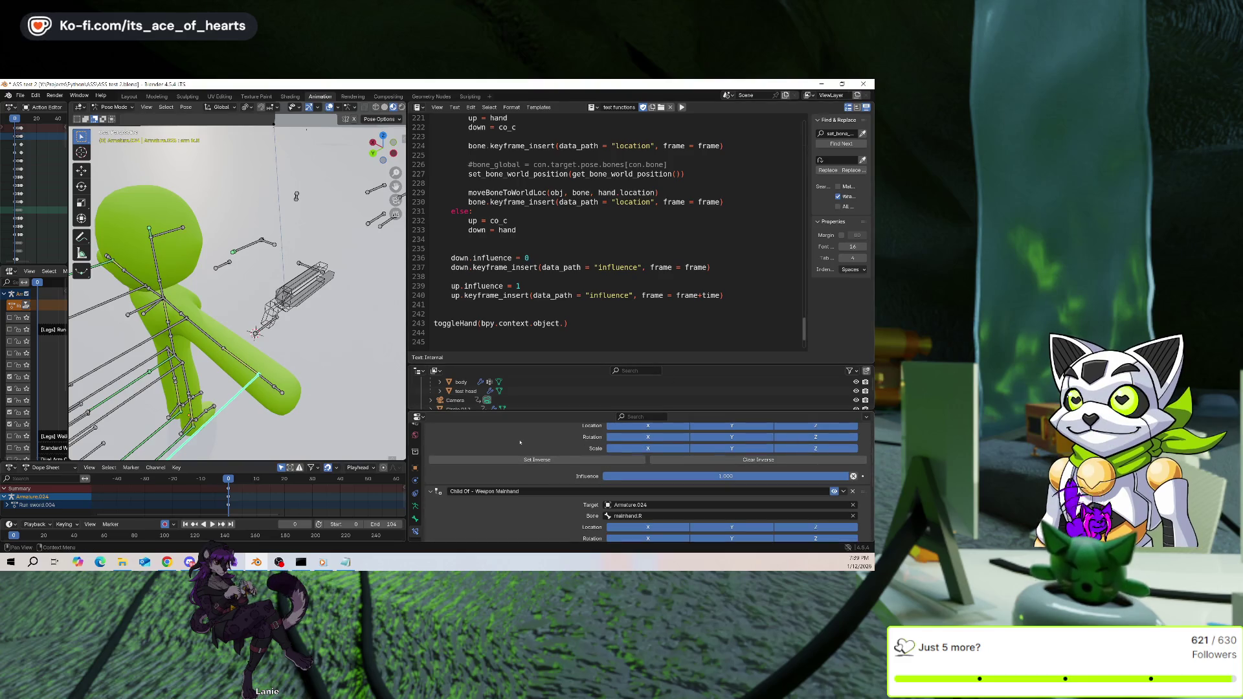
scroll(519, 442, "up", 2)
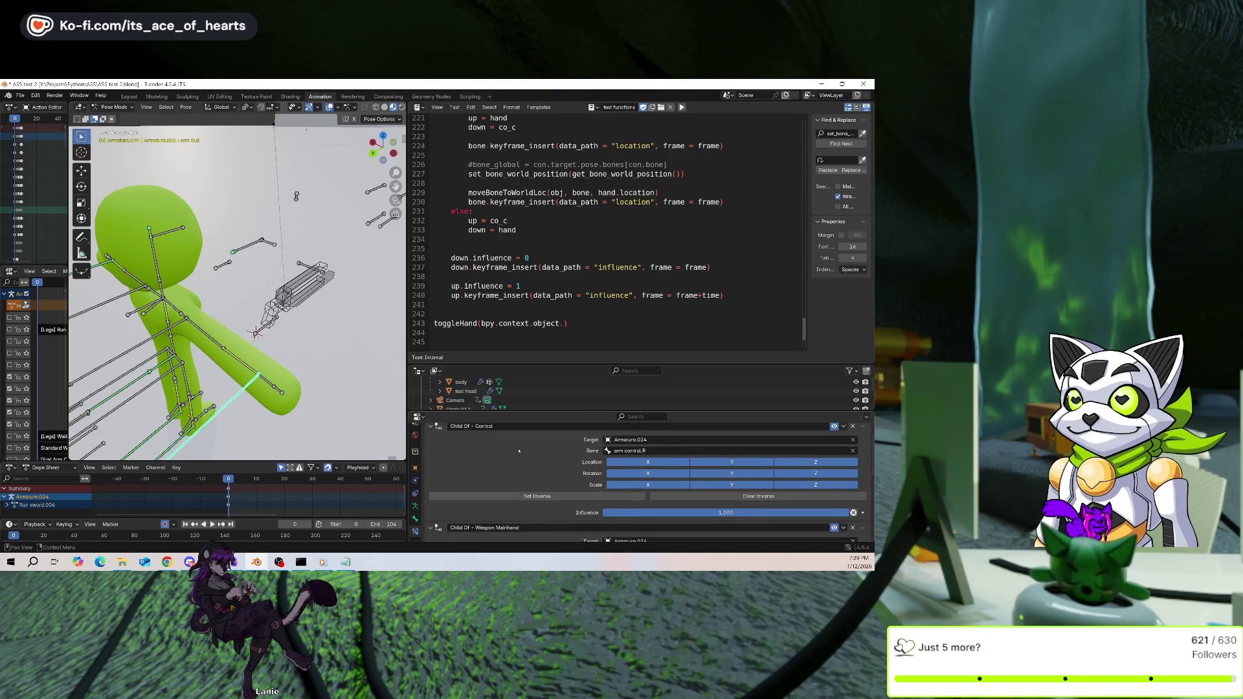
scroll(521, 447, "down", 6)
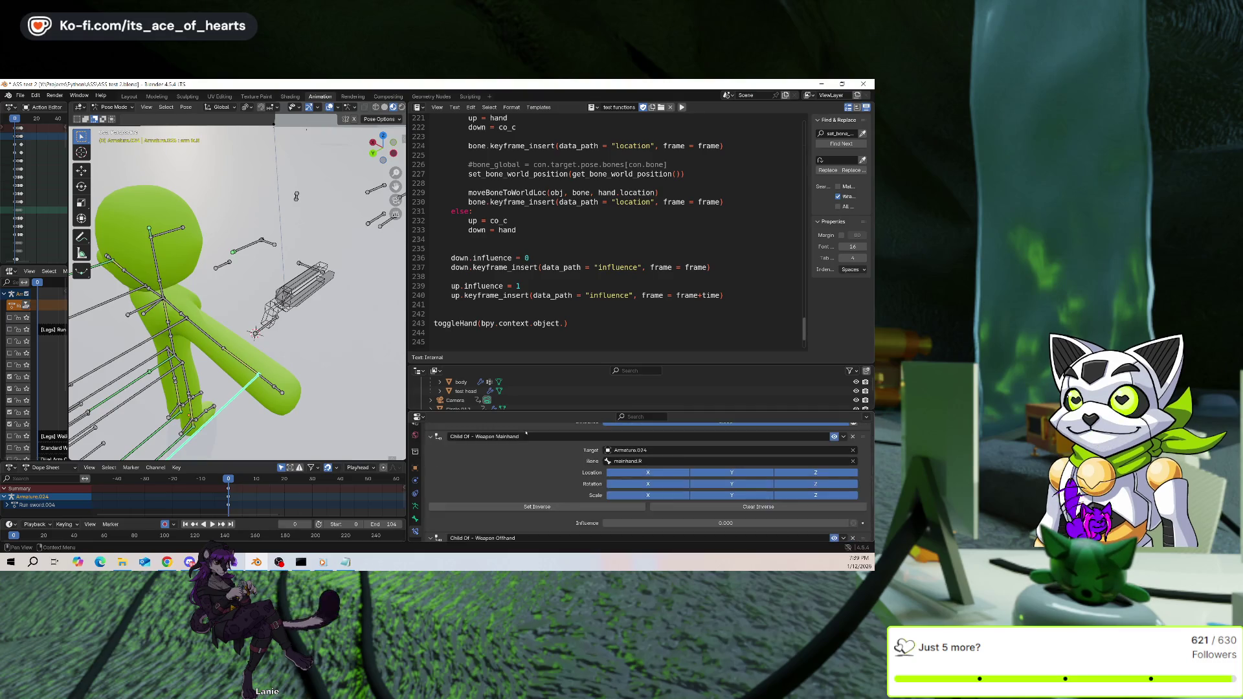
scroll(521, 502, "up", 6)
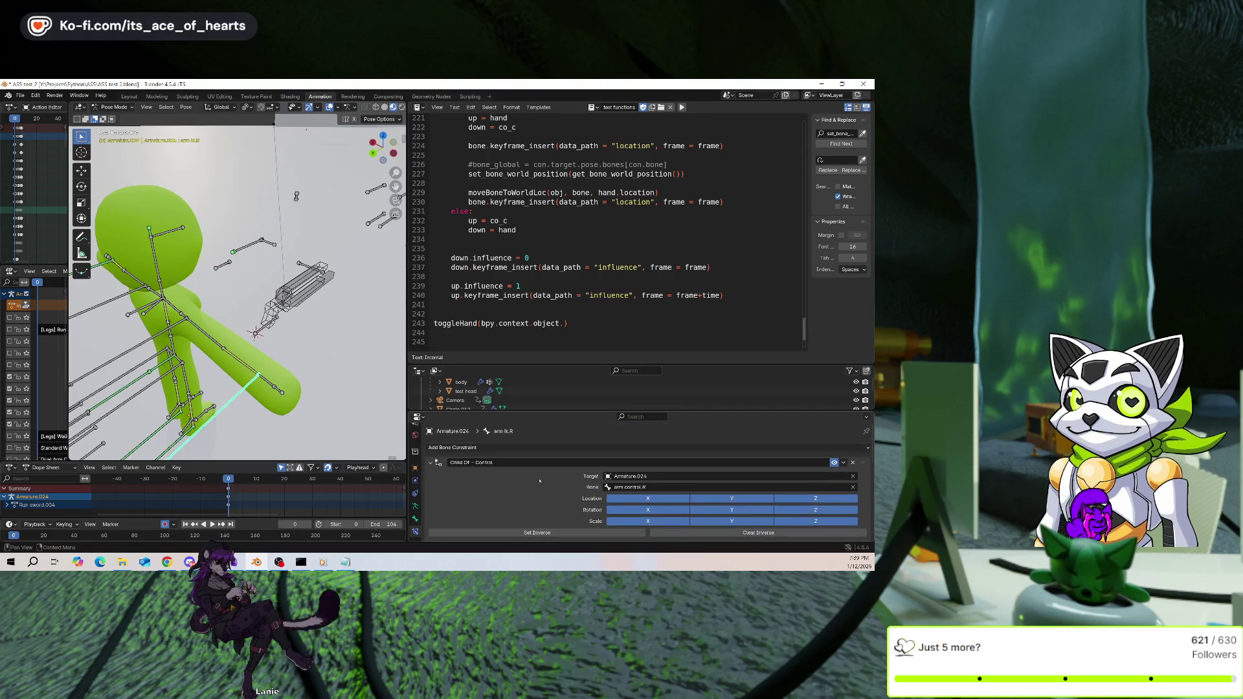
scroll(526, 488, "down", 3)
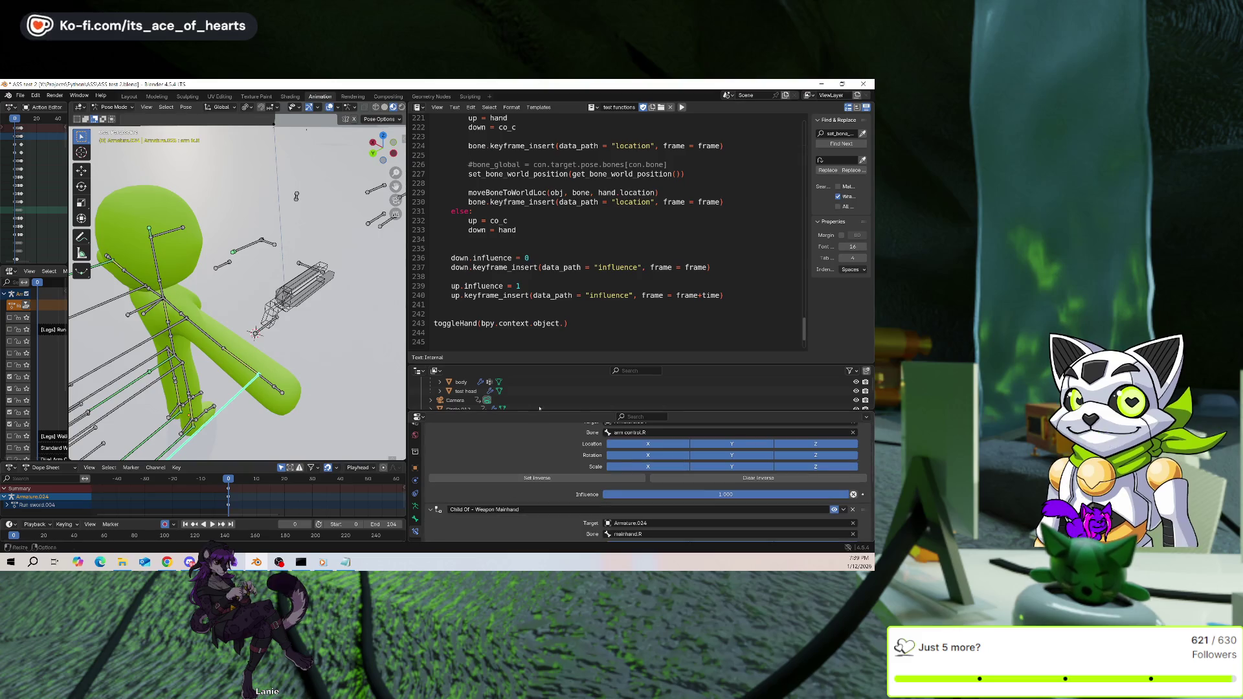
left_click(549, 461)
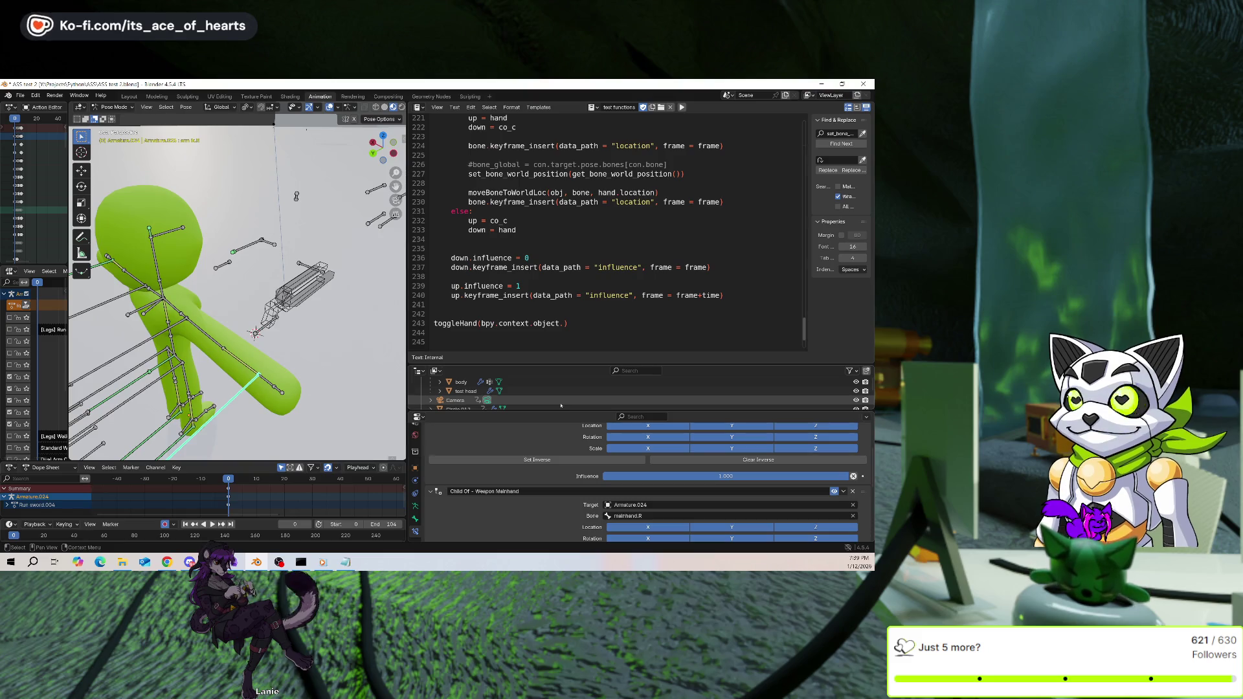
scroll(563, 258, "up", 3)
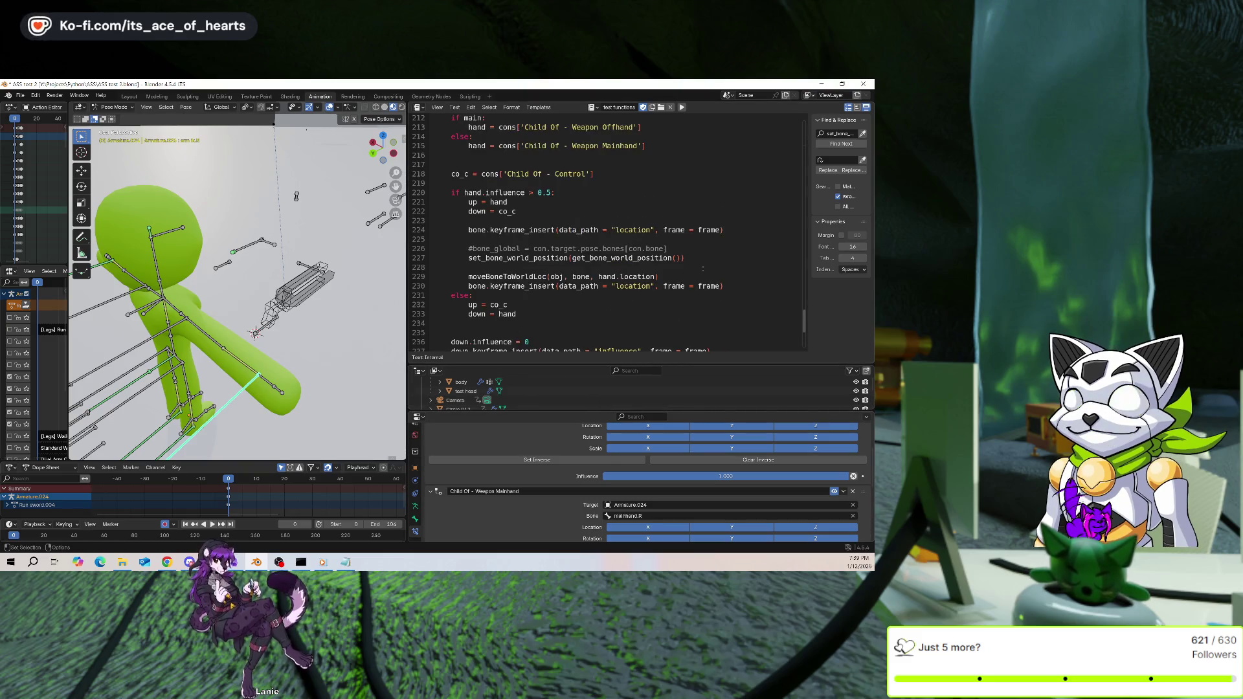
Add 'bone, obj,' as arguments to the set_bone_world_position call on line 227
left_click(686, 257)
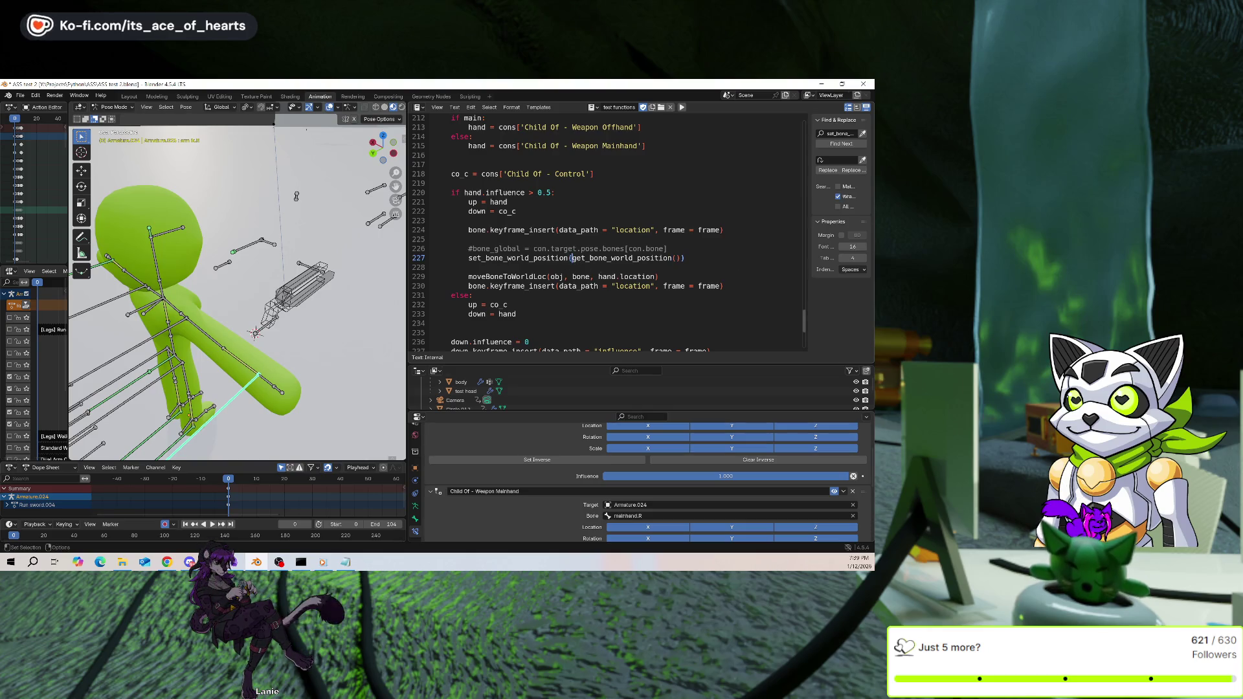
scroll(742, 279, "up", 20)
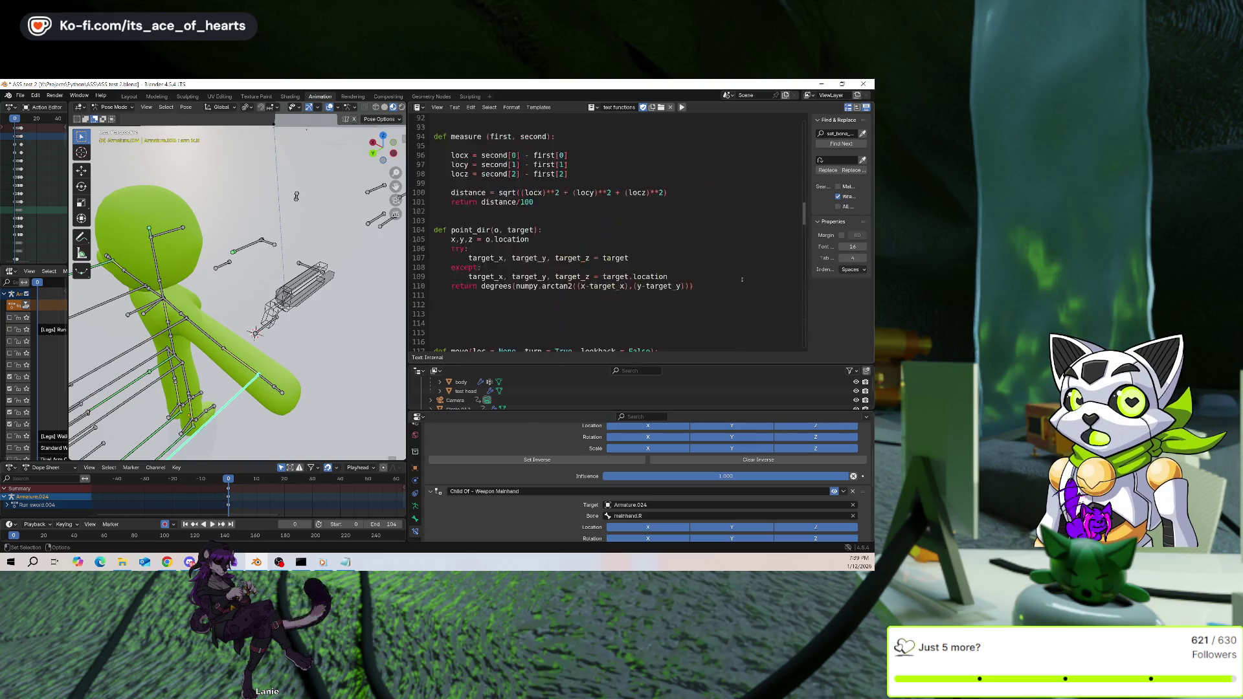
scroll(741, 279, "up", 20)
scroll(602, 279, "up", 3)
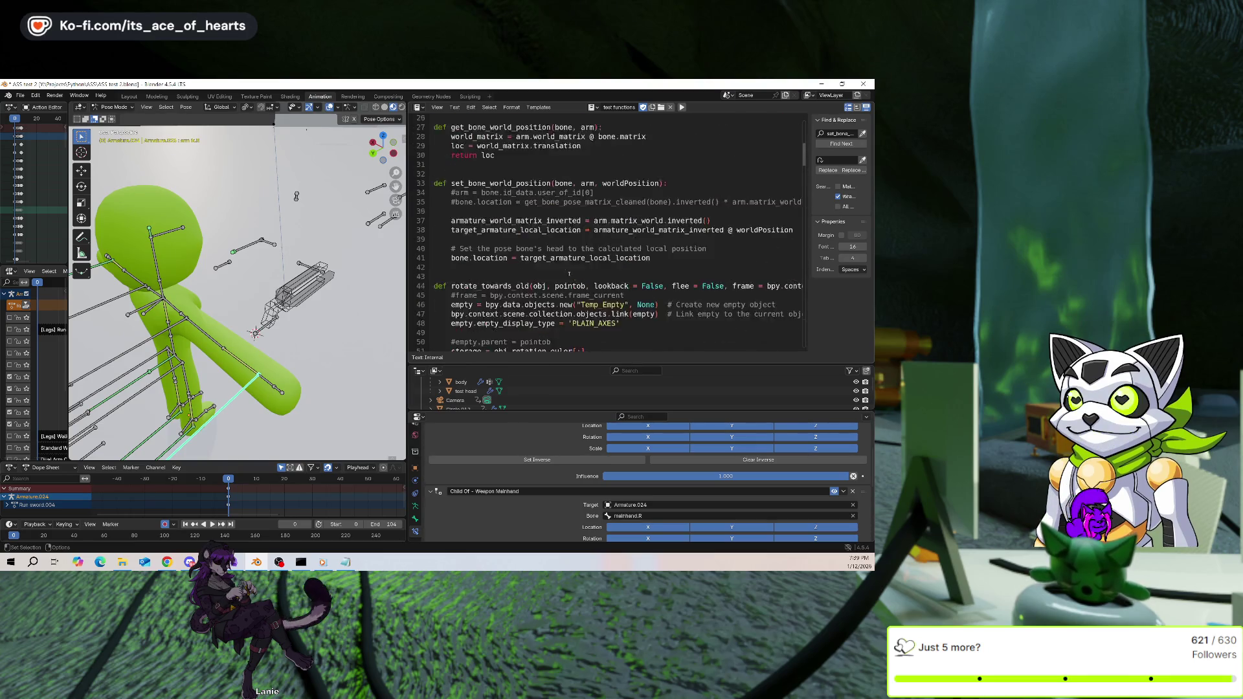
scroll(578, 265, "down", 7)
scroll(578, 265, "down", 20)
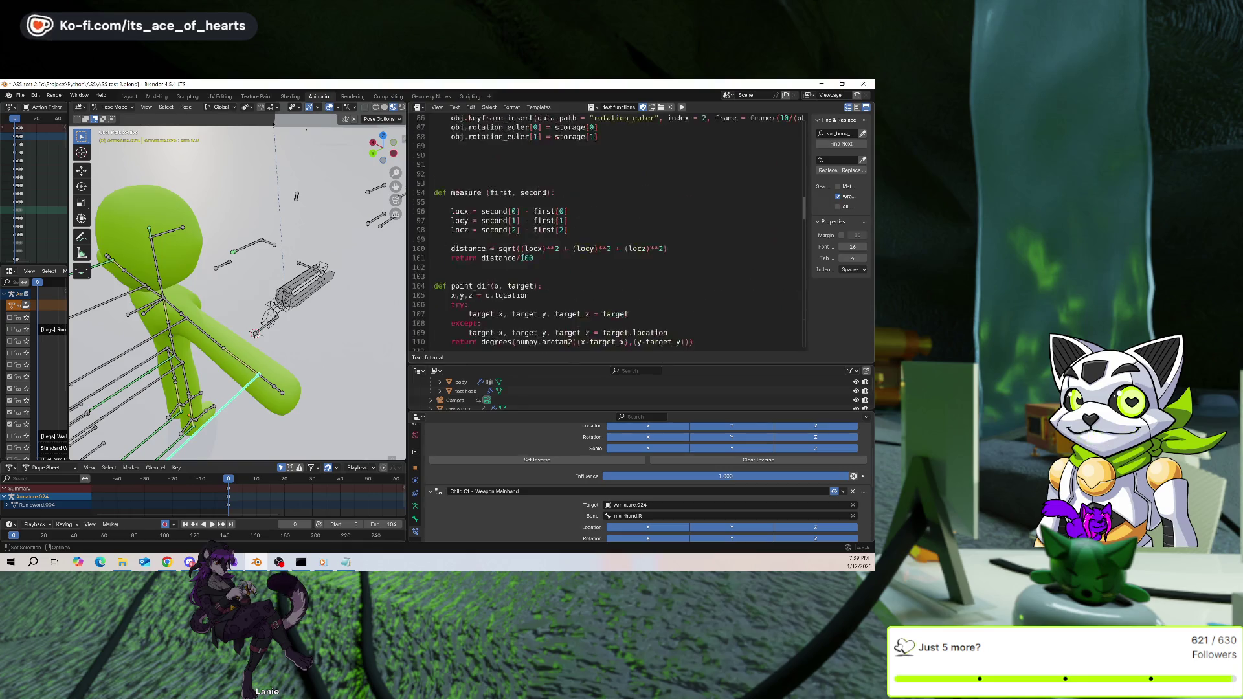
scroll(580, 260, "up", 3)
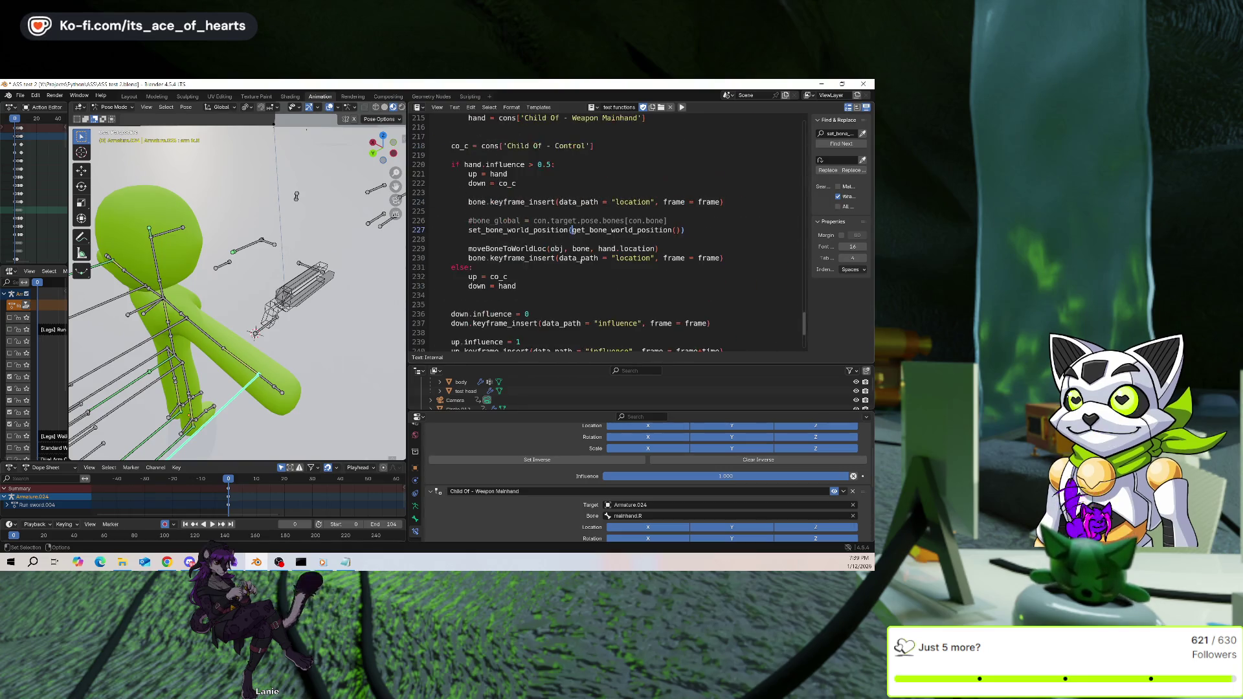
scroll(565, 255, "up", 1)
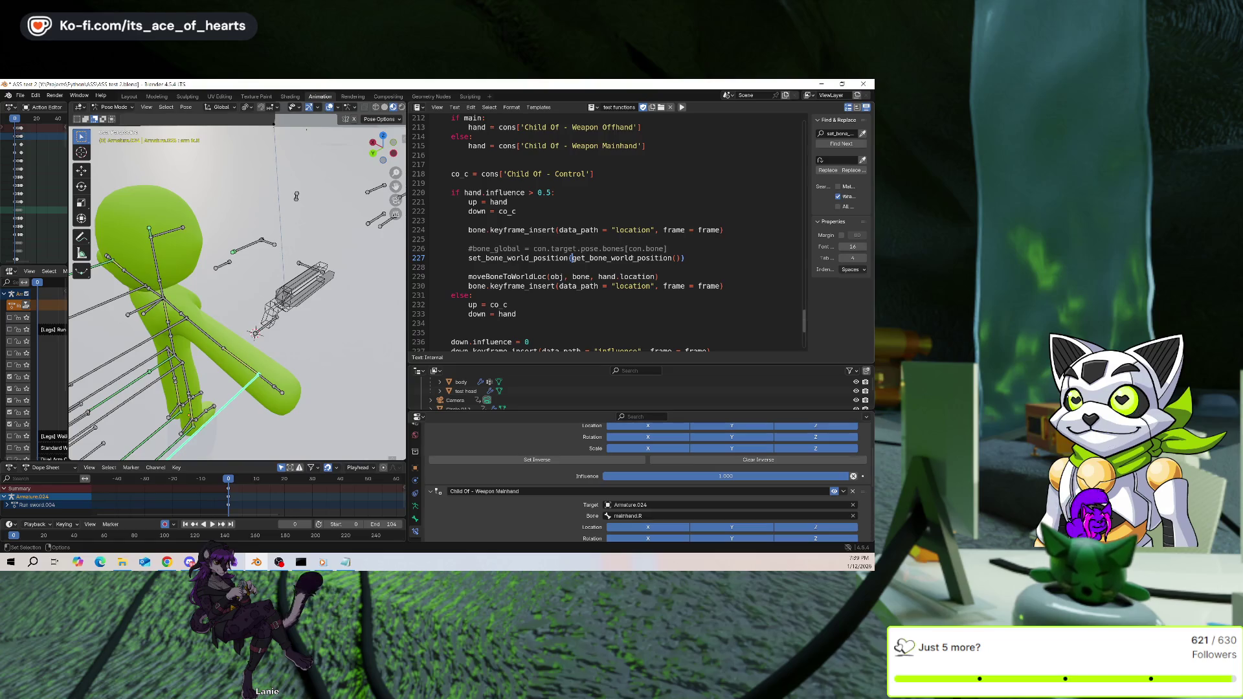
scroll(621, 265, "up", 2)
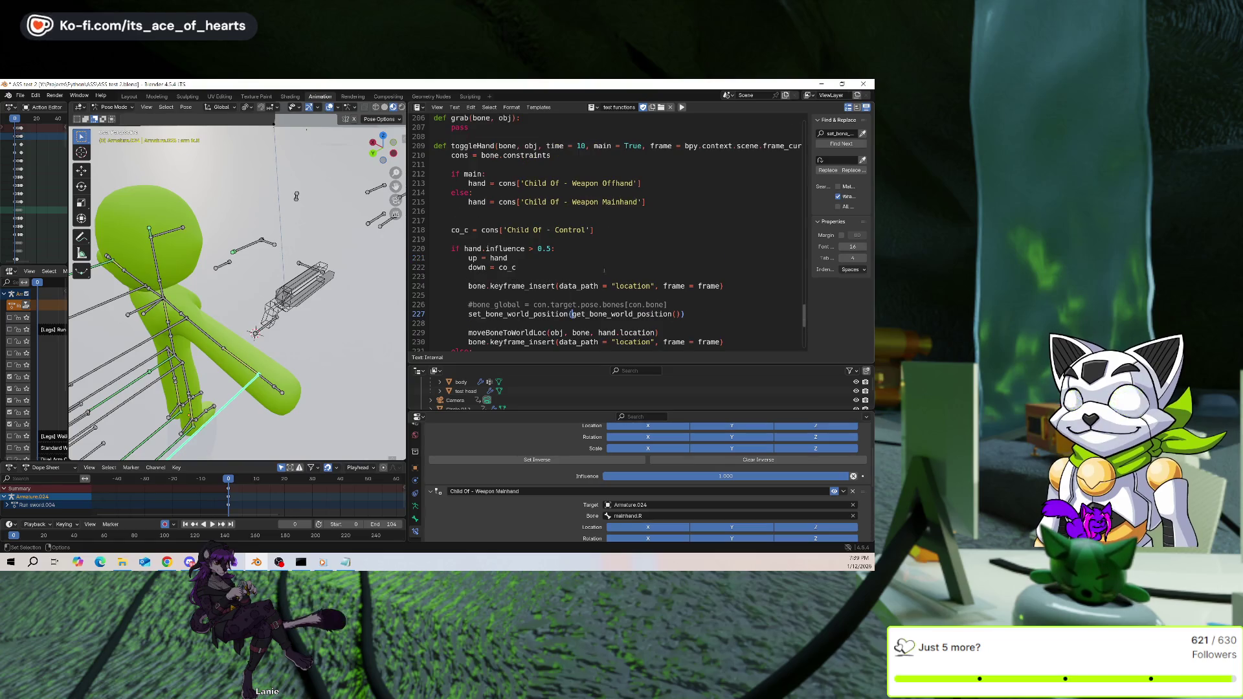
type("bone, obj,")
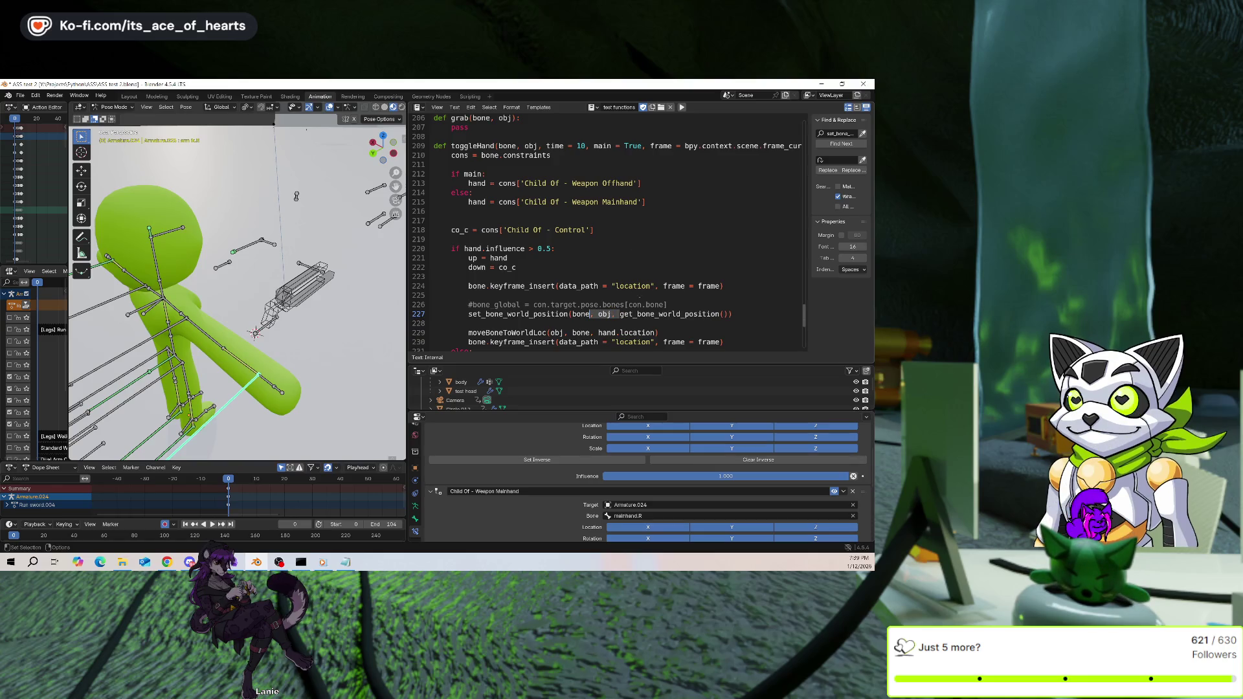
Change line 230's keyframe frame value from frame to frame+time
scroll(708, 290, "down", 4)
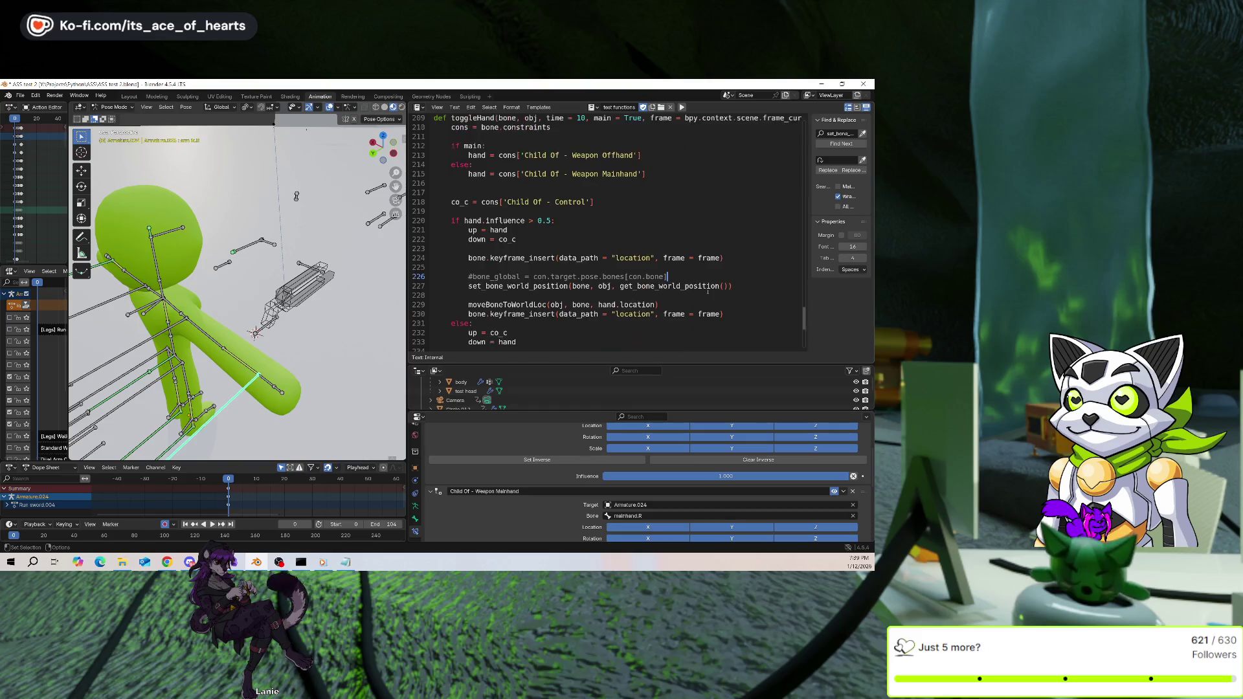
left_click(721, 229)
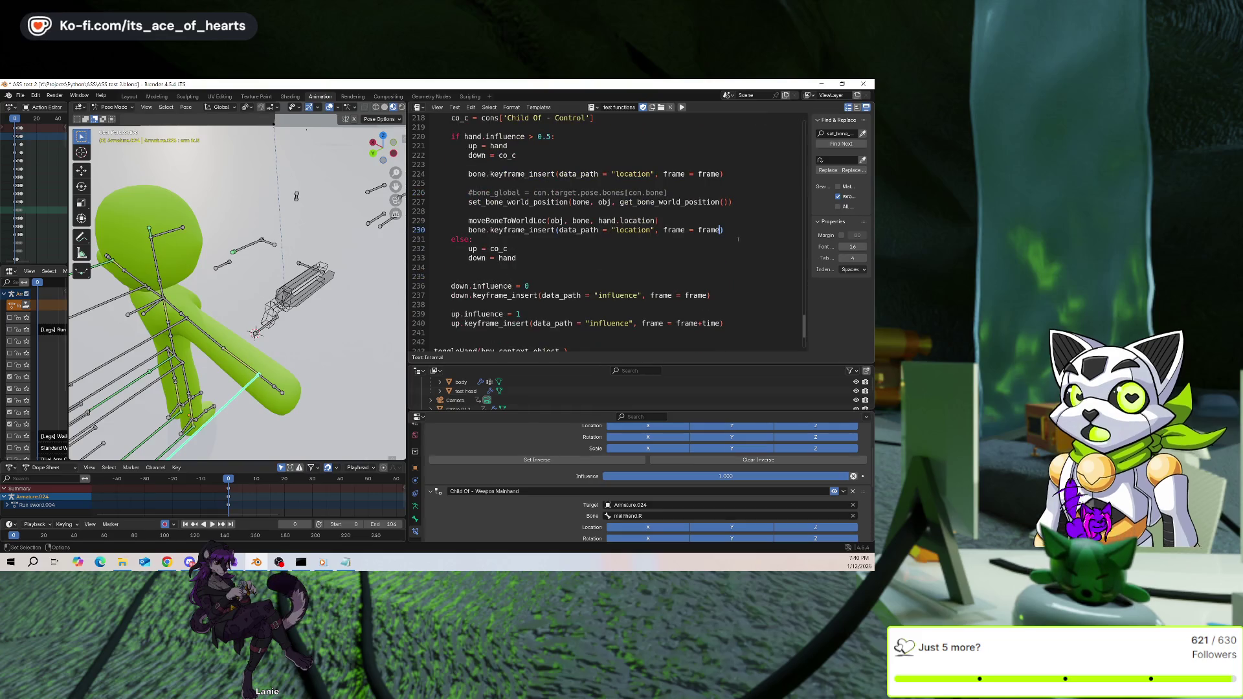
type("+time")
scroll(742, 233, "up", 1)
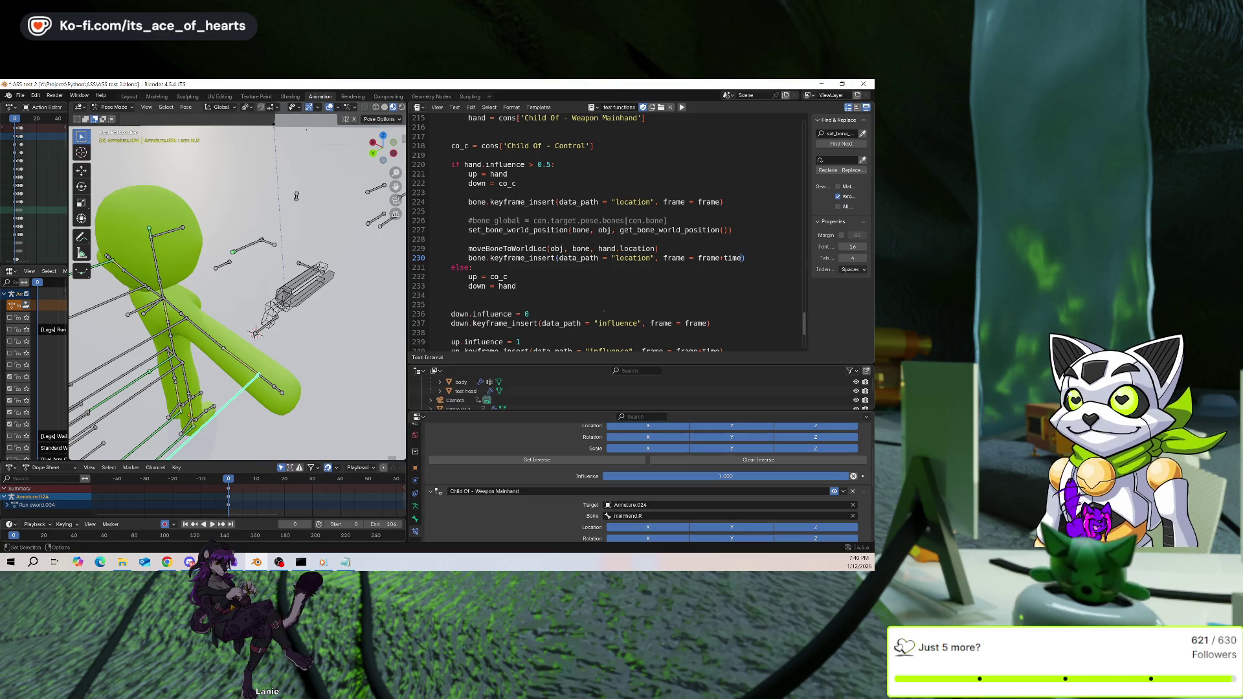
Select the weapon bone by the hand and add a Limit Location bone constraint
left_click(285, 296)
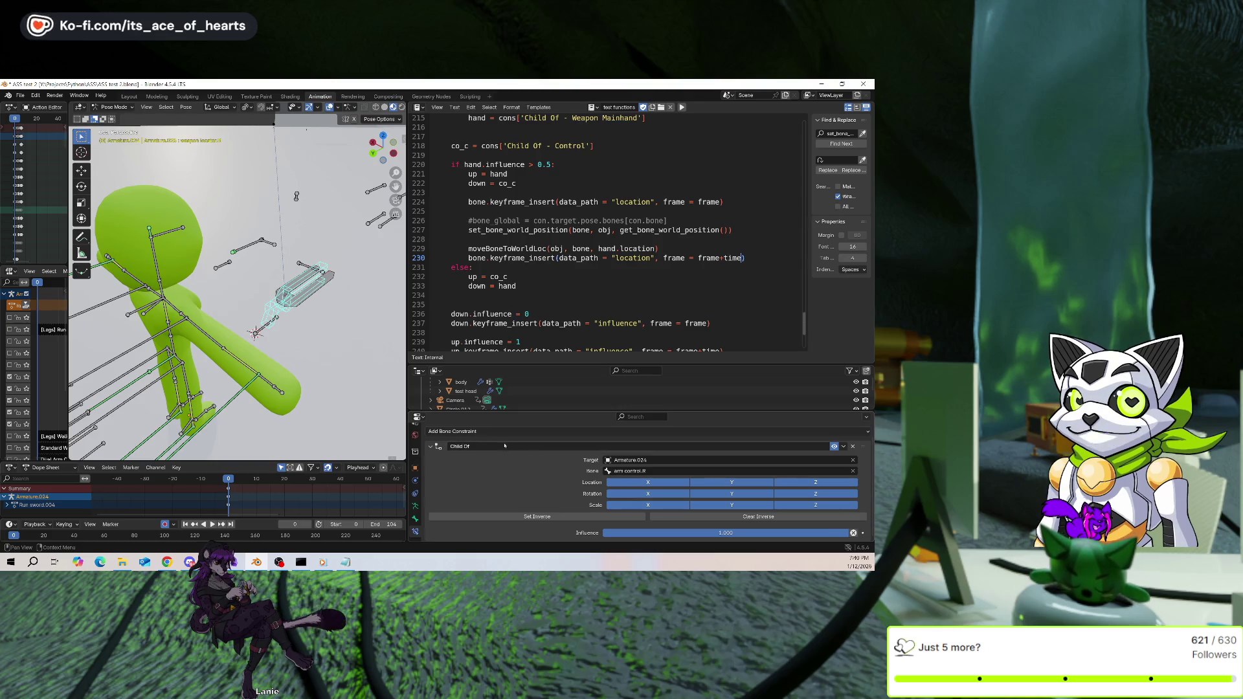
left_click(510, 431)
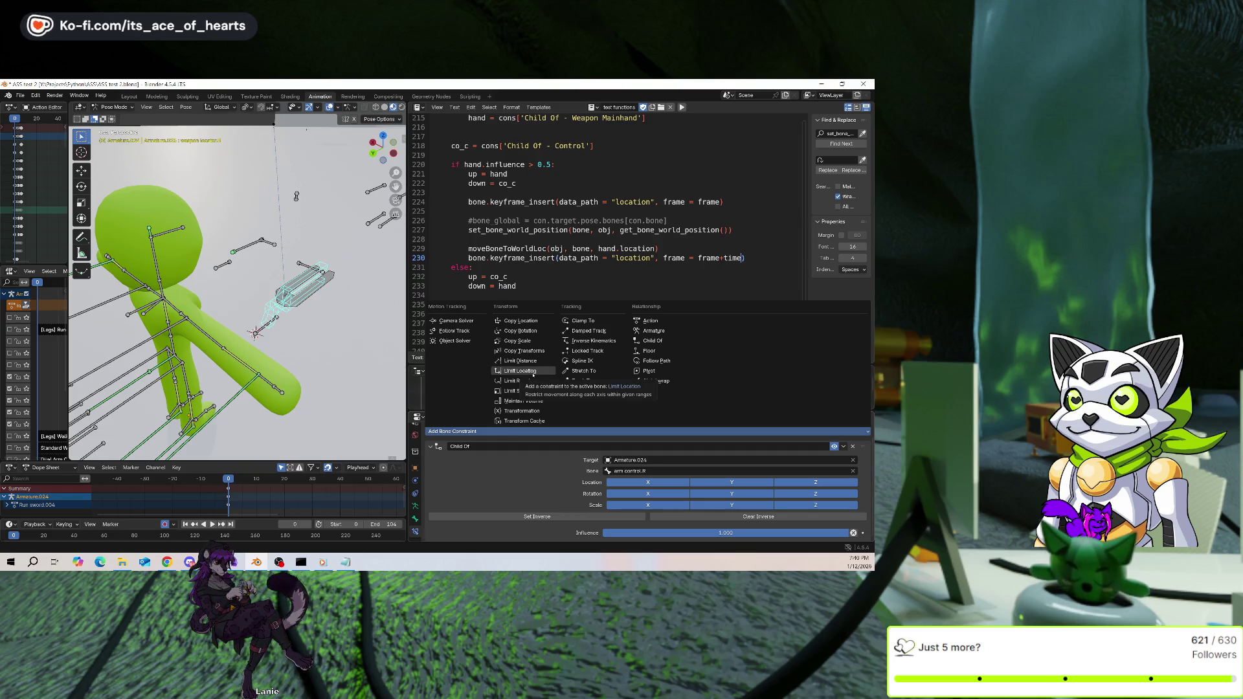
left_click(520, 371)
Enable Limit Location min/max X, Y, Z at 0 m with Affect Transform, then frame the bone
scroll(523, 461, "down", 5)
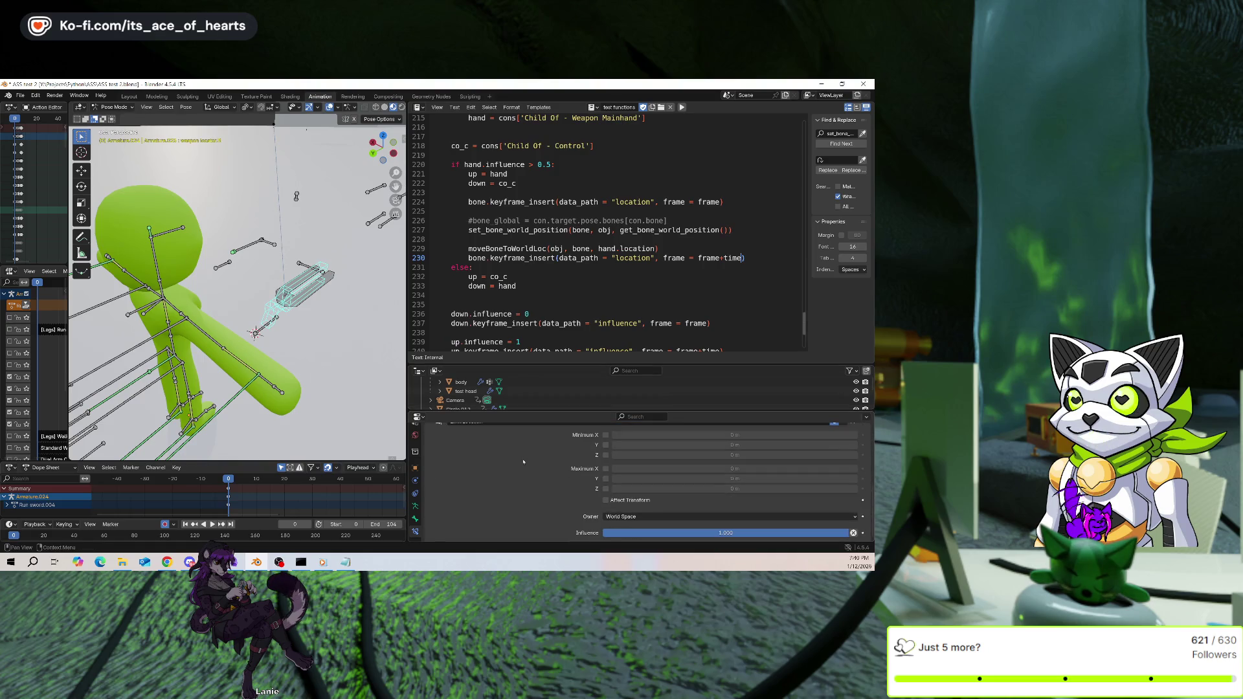
scroll(607, 500, "up", 2)
left_click_drag(606, 471, 606, 526)
scroll(560, 500, "down", 2)
left_click(606, 518)
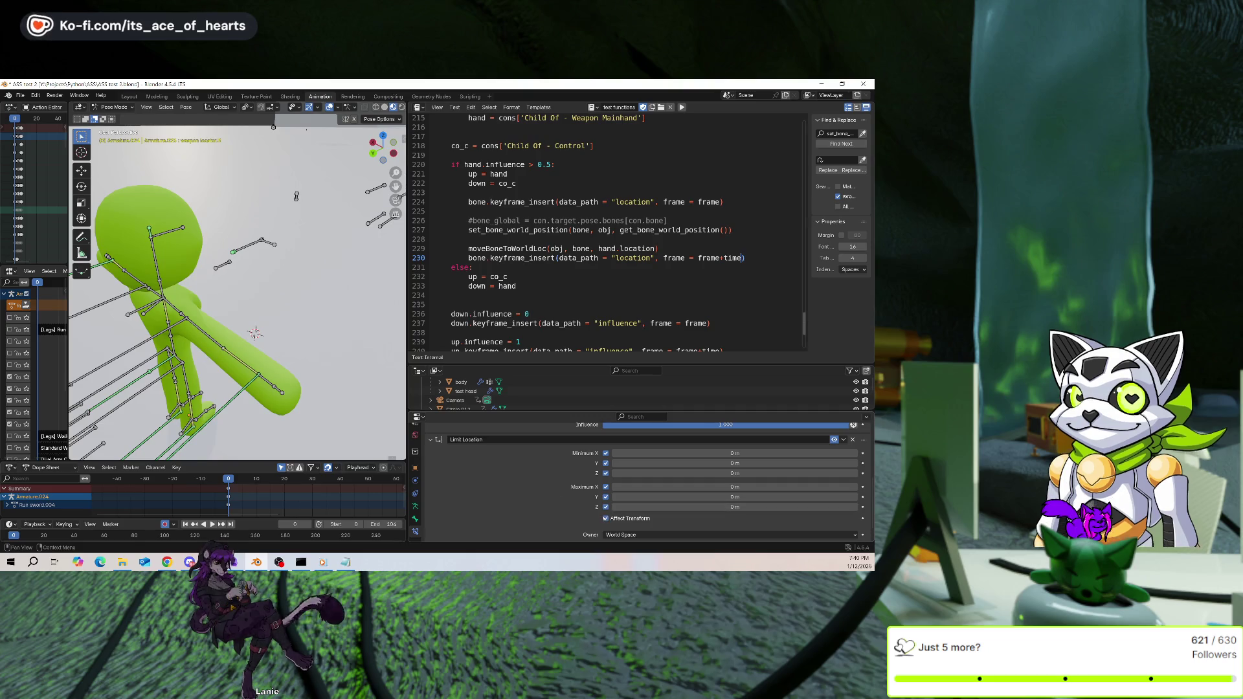
mouse_move(272, 304)
middle_mouse_down()
mouse_move(258, 330)
mouse_move(261, 252)
mouse_move(230, 305)
mouse_move(256, 300)
mouse_move(224, 308)
middle_mouse_up()
key("KP_Decimal")
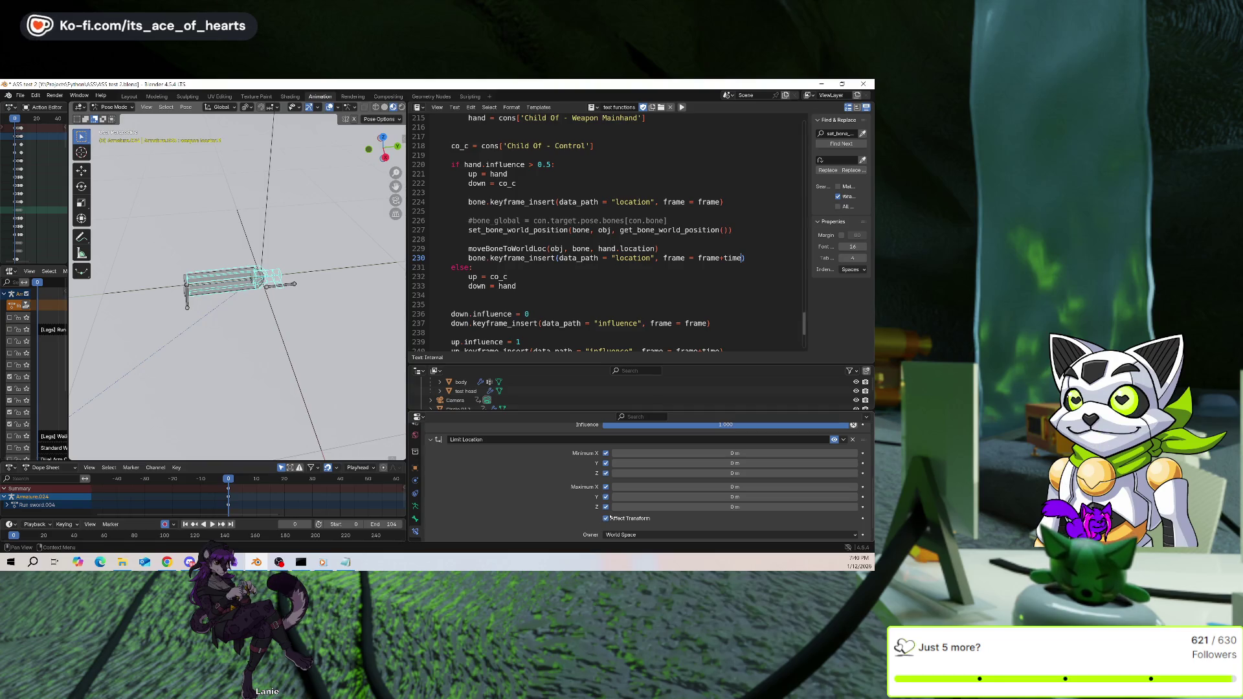
Untick all the location limits and delete the Limit Location constraint
left_click_drag(606, 518, 606, 454)
left_click(604, 472)
scroll(583, 483, "up", 1)
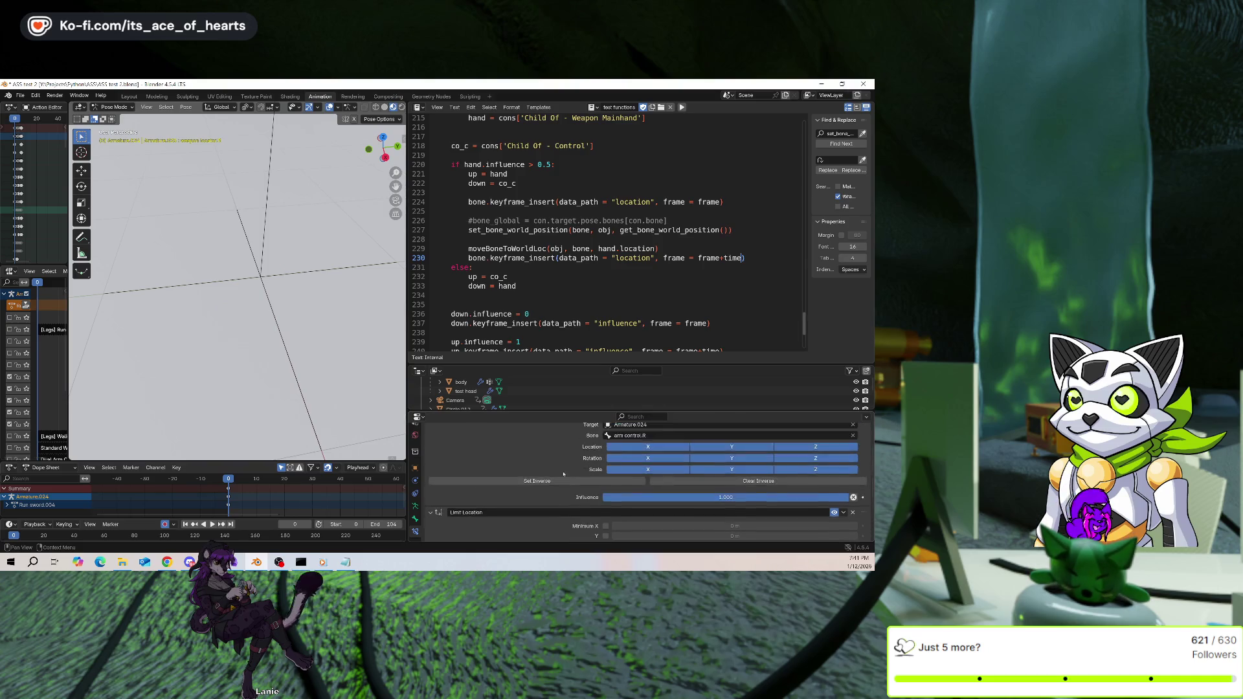
left_click(855, 458)
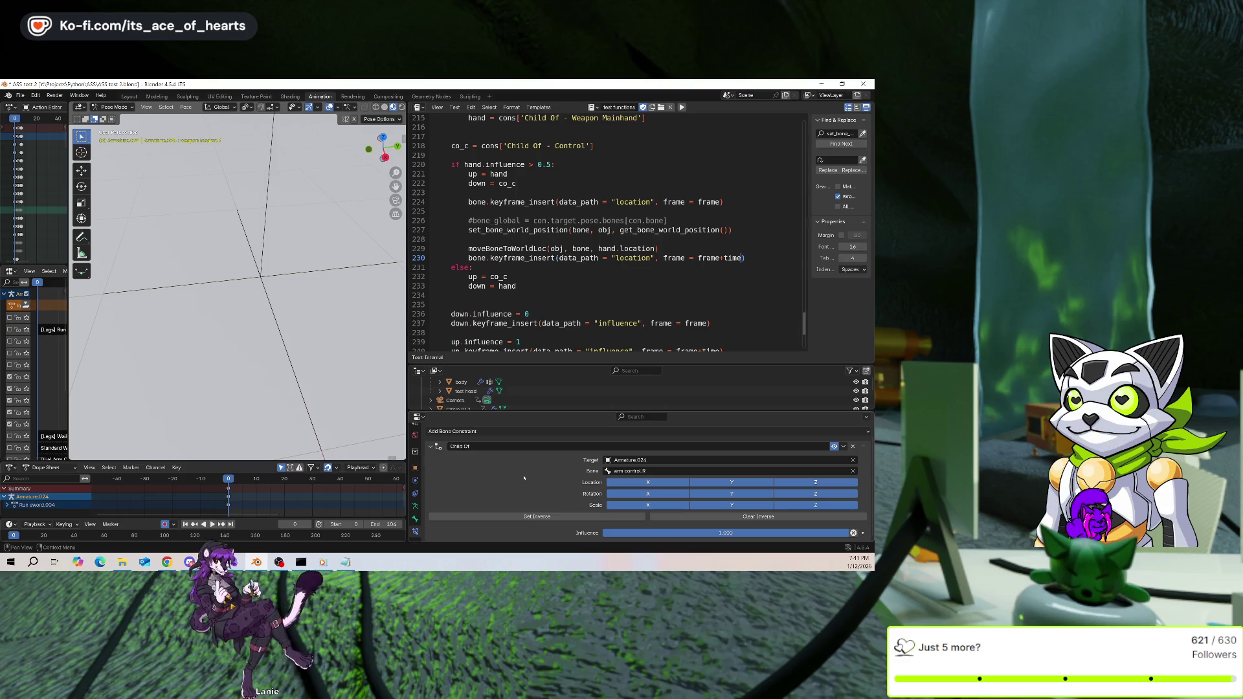
Look through the camera, orbit the rig, and show the bone's Relations properties
scroll(333, 268, "down", 5)
scroll(362, 317, "up", 4)
left_click(535, 432)
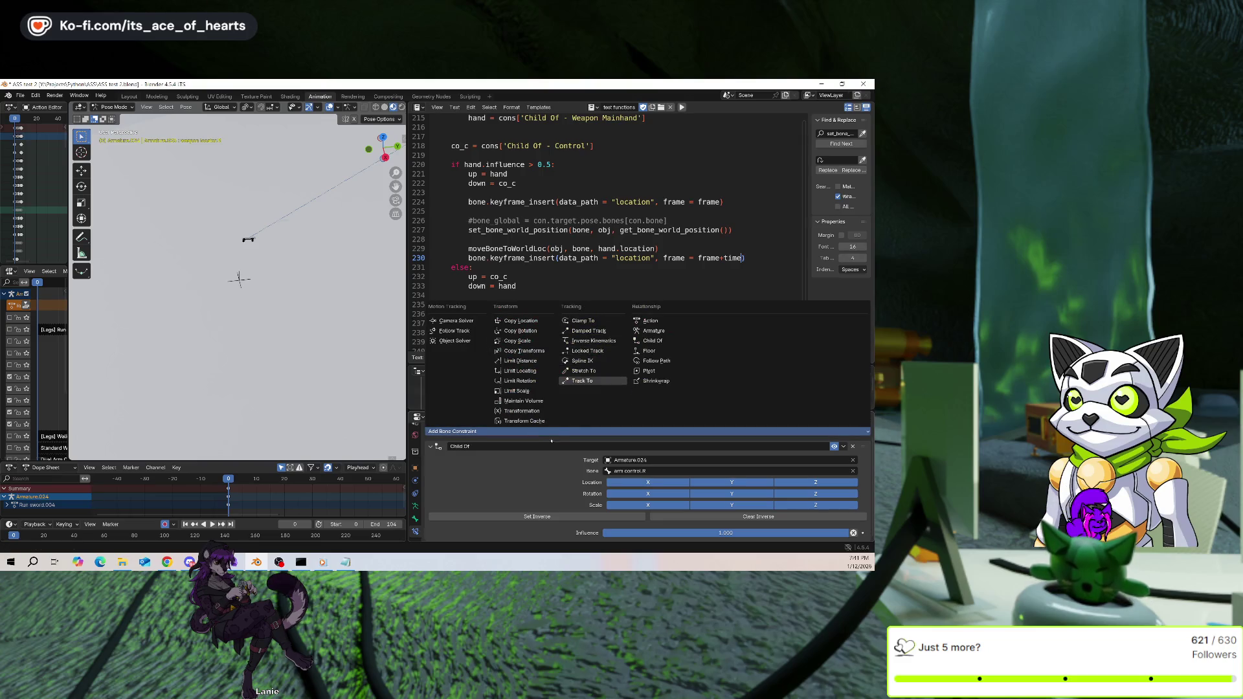
key("KP_0")
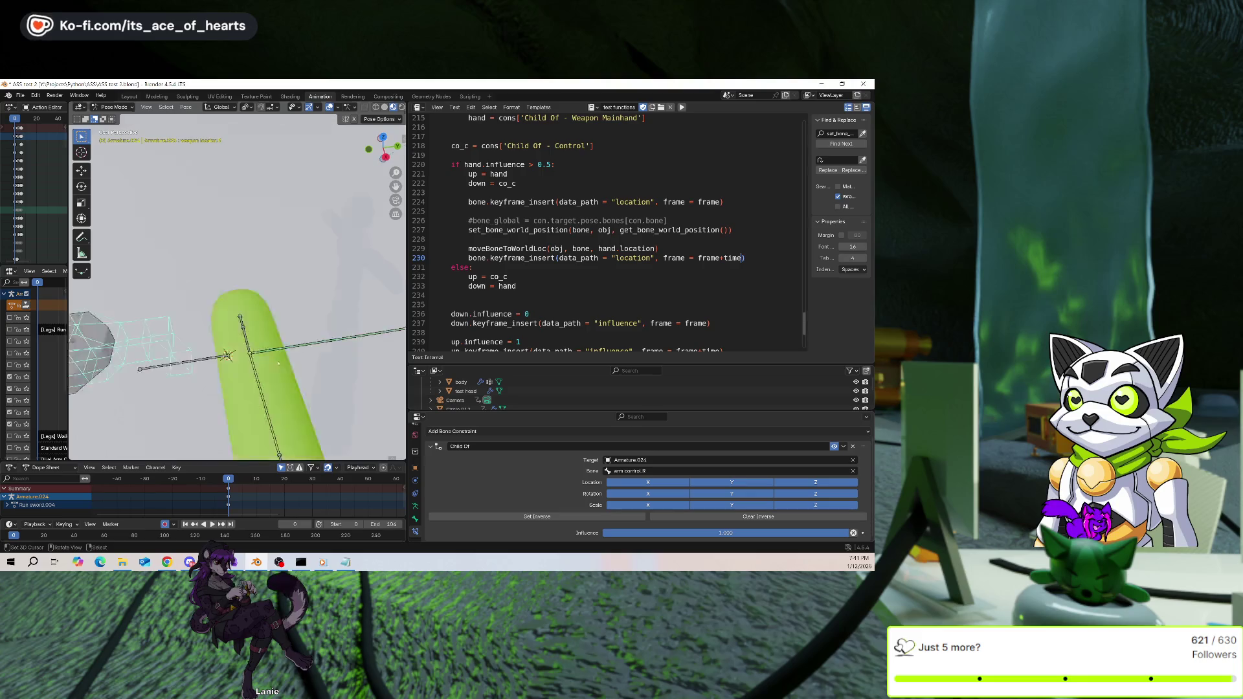
middle_click_drag(267, 353, 172, 332)
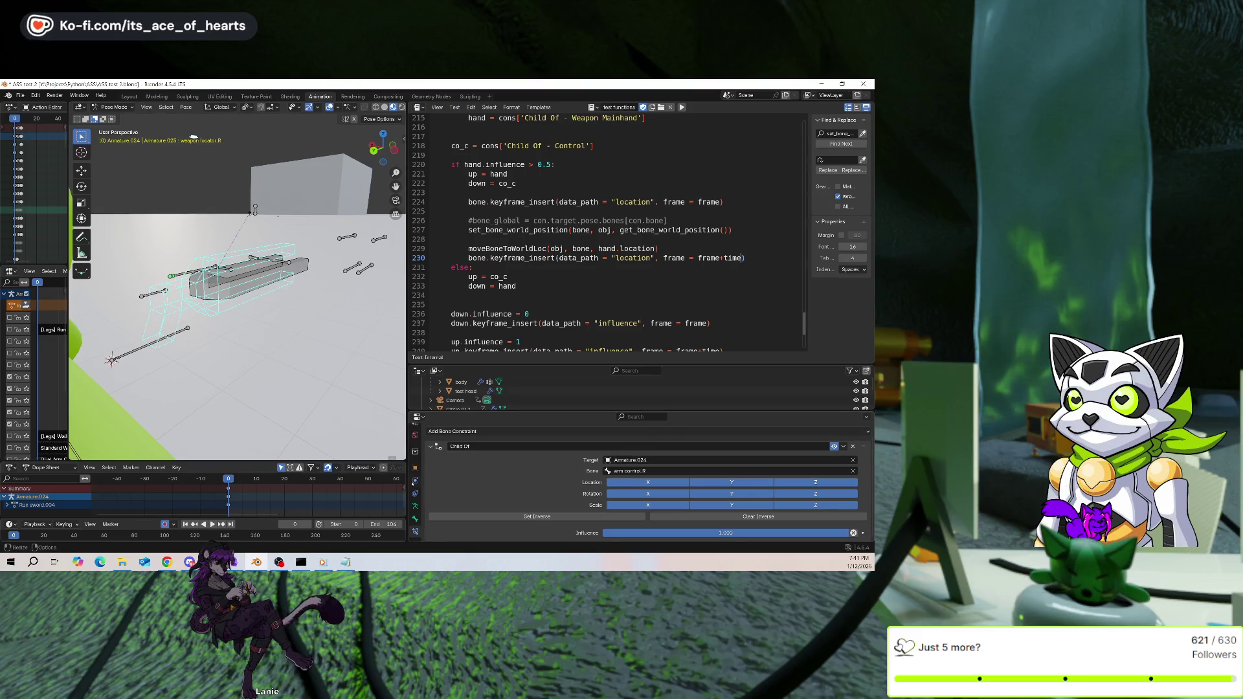
left_click(415, 519)
scroll(511, 479, "down", 5)
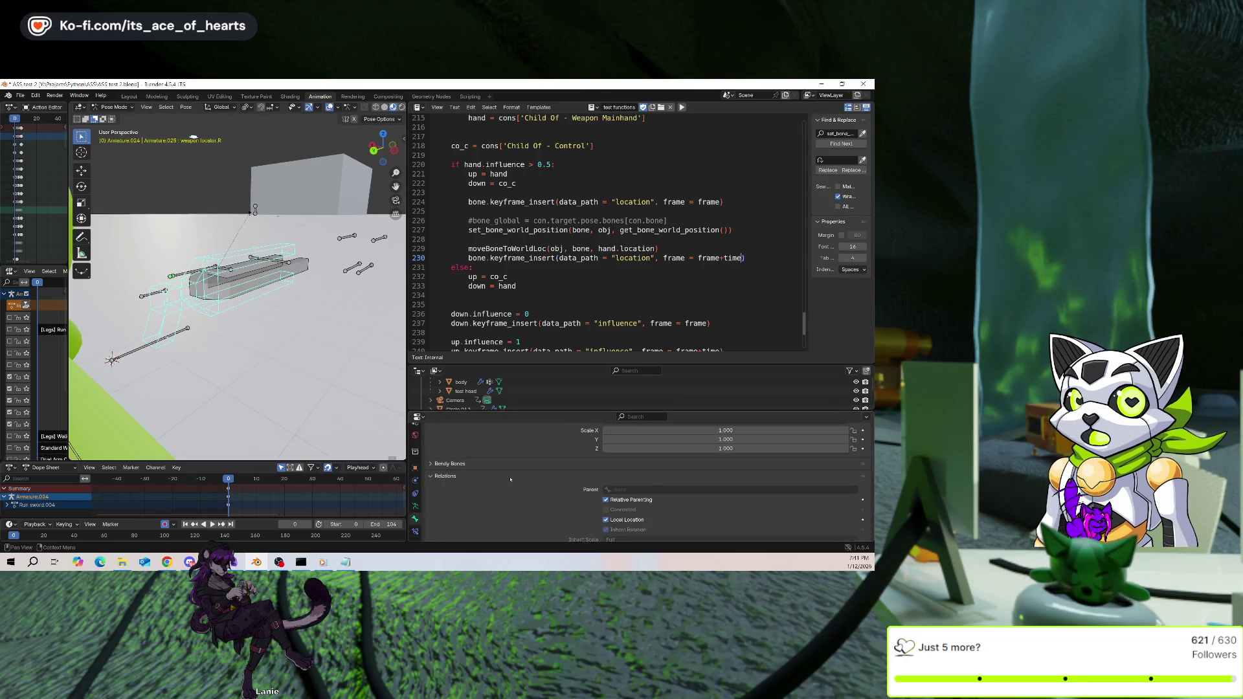
mouse_move(304, 379)
middle_mouse_down()
mouse_move(288, 374)
mouse_move(337, 357)
mouse_move(110, 93)
middle_mouse_up()
In Object Mode, add a cube mesh and move it up along Z near the back box
left_click(116, 108)
left_click(115, 118)
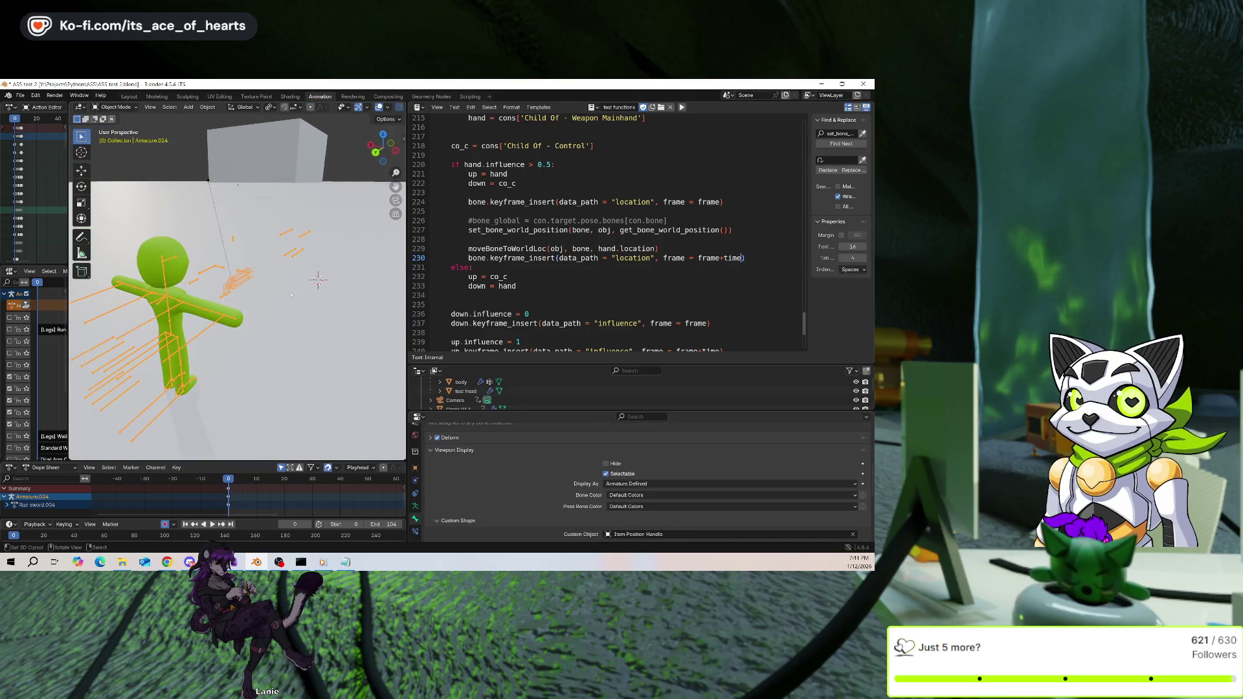
left_click(291, 295)
key("shift+a")
mouse_move(291, 296)
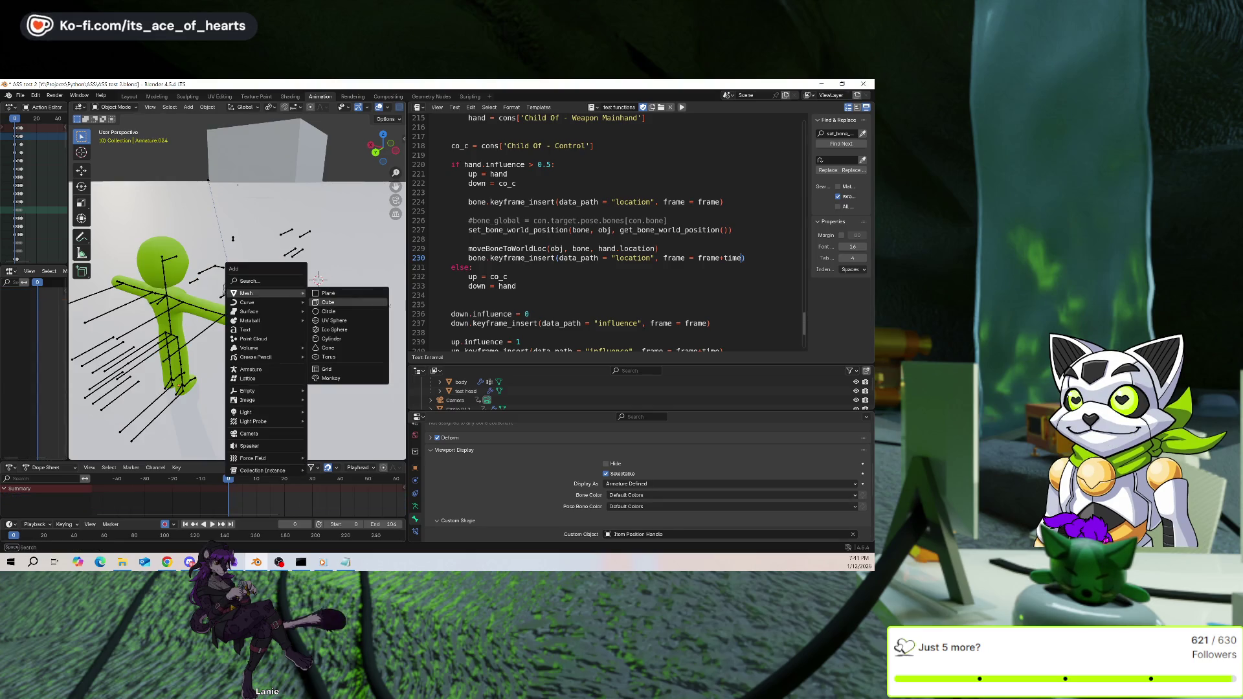
left_click(370, 301)
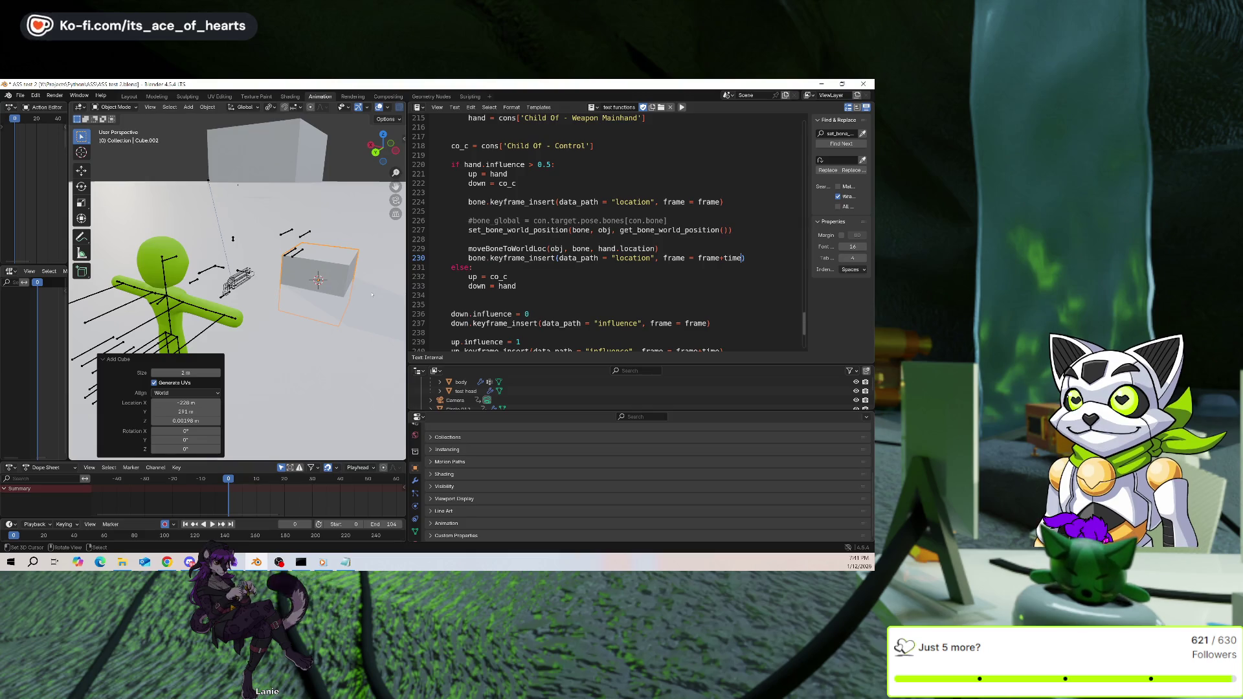
key("g")
Reselect the armature and switch it into Pose Mode
left_click(387, 176)
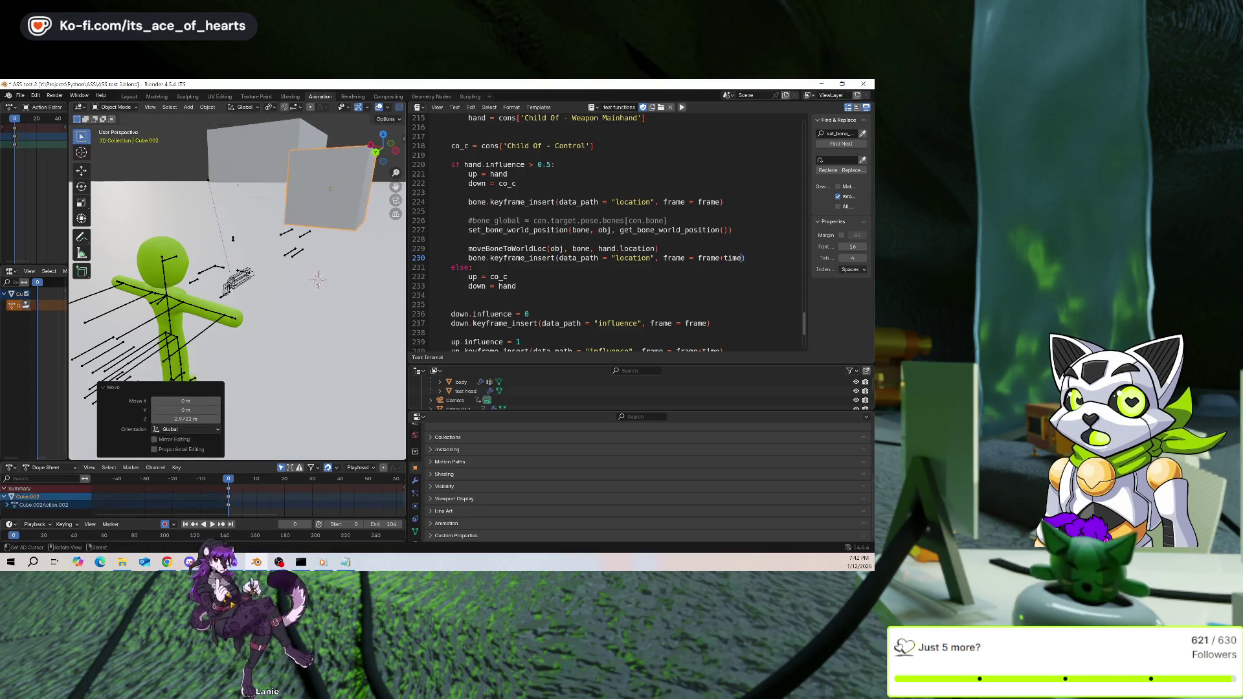
left_click(245, 282)
key("ctrl+Tab")
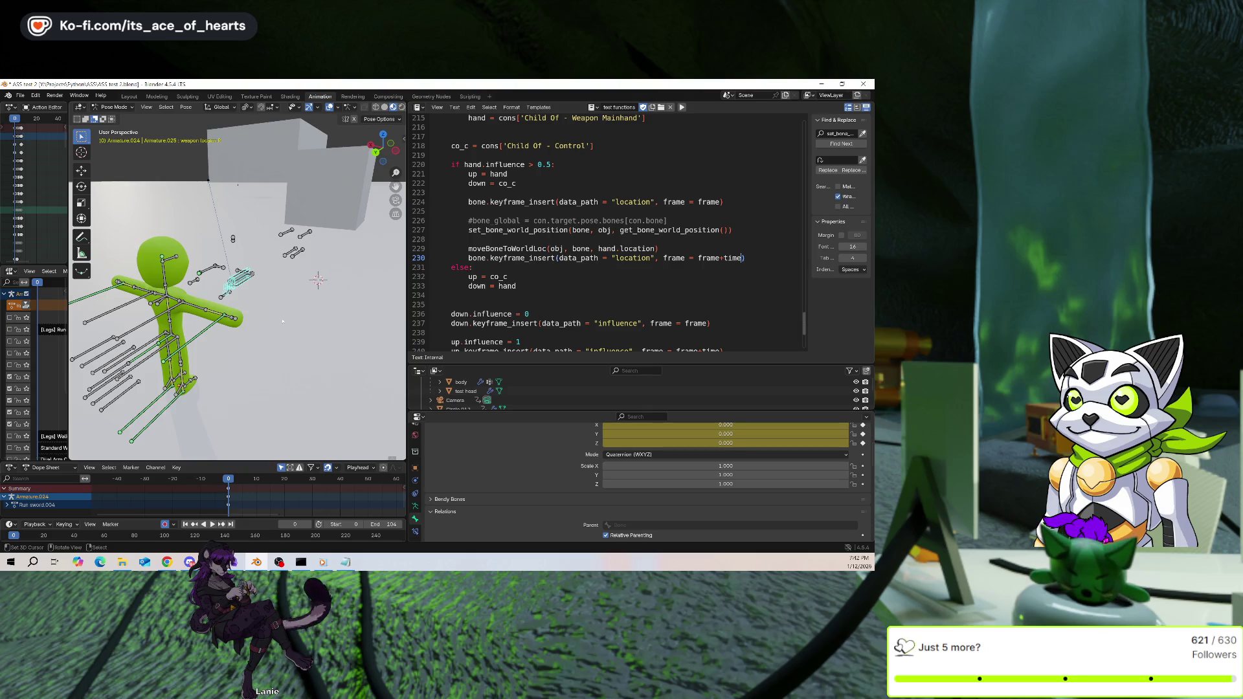
Add a Copy Location constraint to the weapon bone targeting Cube.002
left_click(416, 531)
left_click(547, 430)
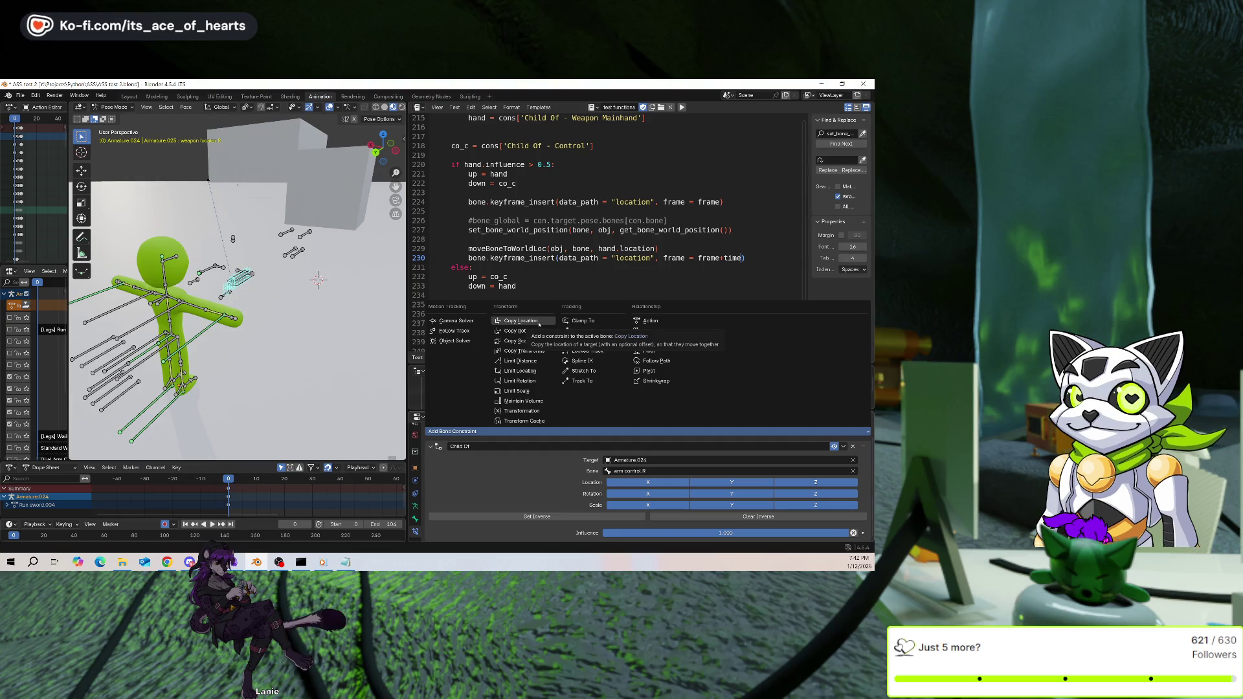
left_click(541, 322)
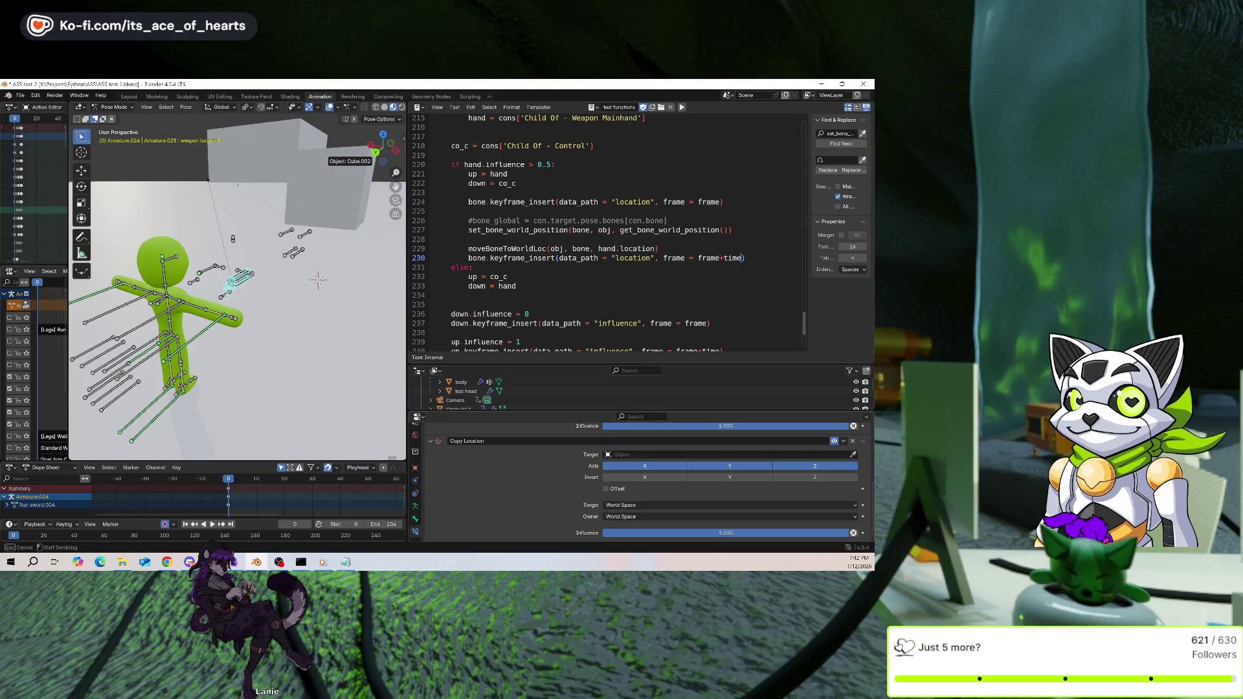
scroll(854, 460, "up", 1)
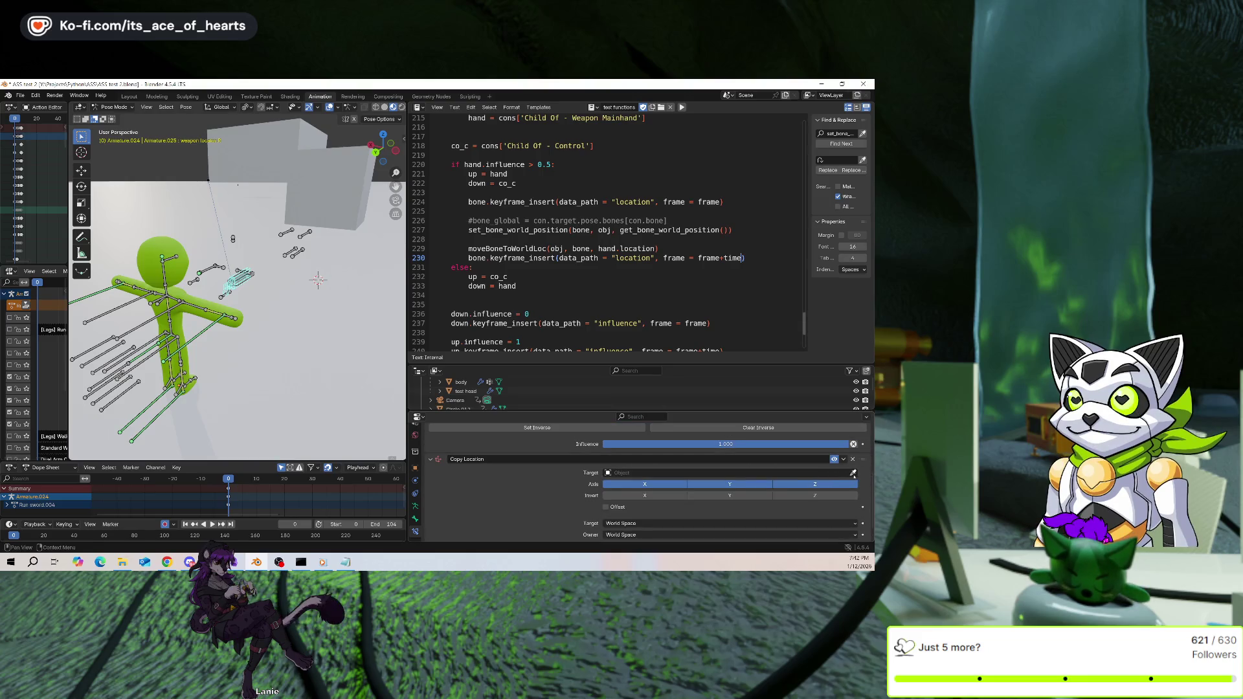
left_click(329, 191)
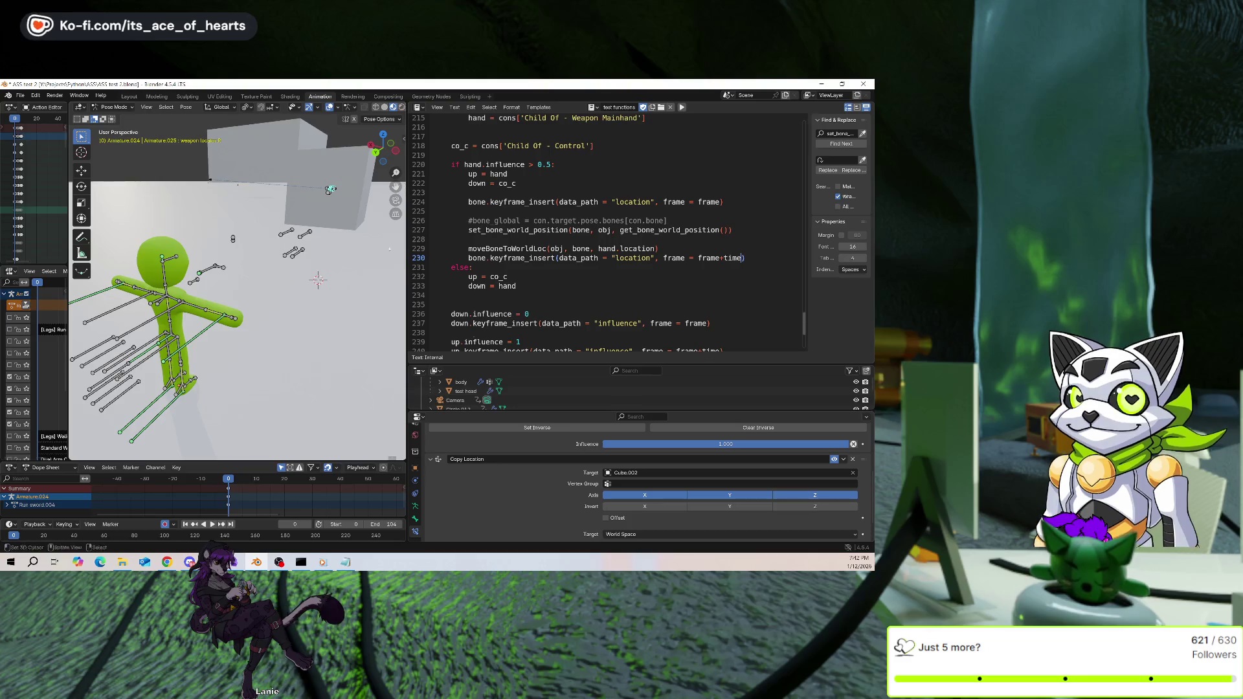
Add a Copy Rotation constraint targeting Cube.002
scroll(540, 453, "up", 5)
left_click(541, 448)
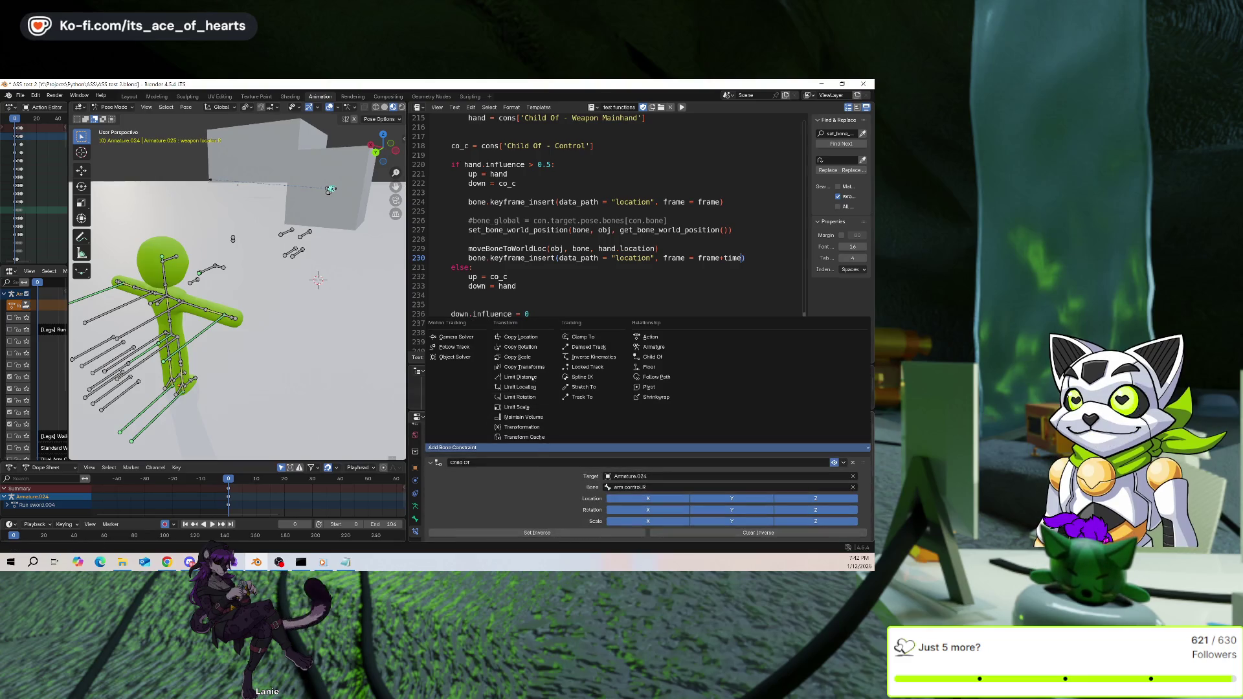
left_click(520, 347)
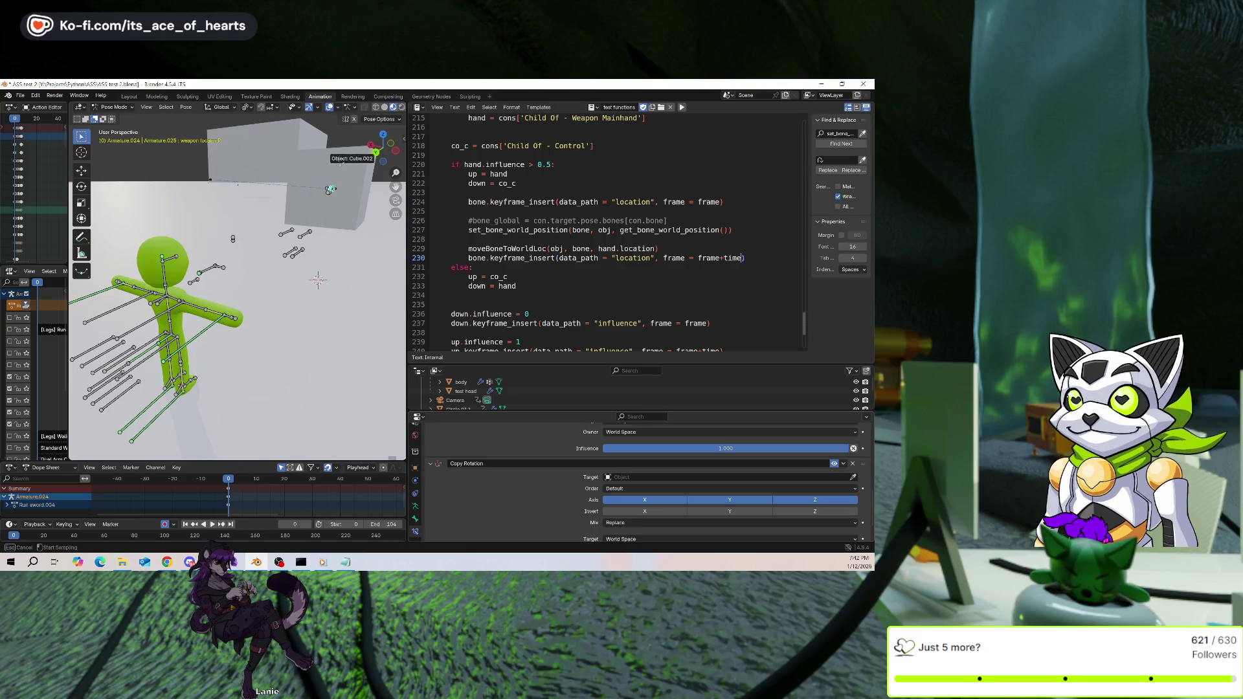
left_click(333, 170)
mouse_move(334, 169)
middle_mouse_down()
mouse_move(317, 214)
mouse_move(246, 293)
middle_mouse_up()
key("Tab")
key("Tab")
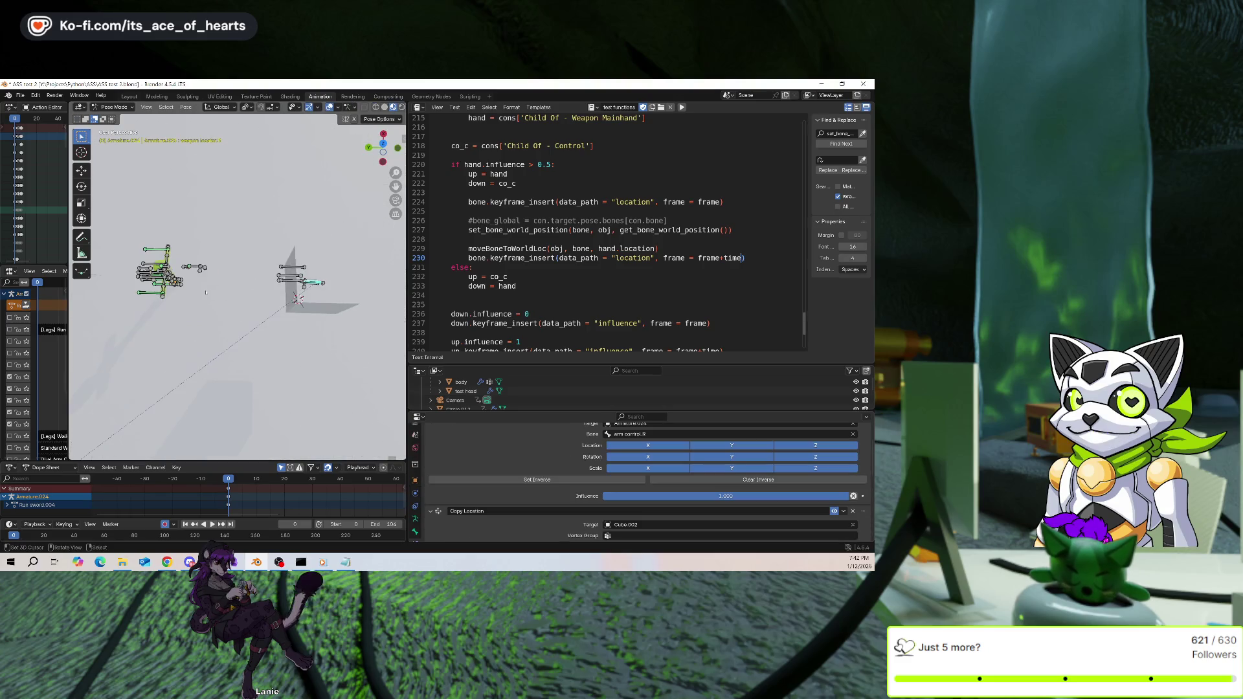
In Object Mode, move the armature about 4.85 m along Y beside the cube
left_click(114, 107)
left_click(119, 117)
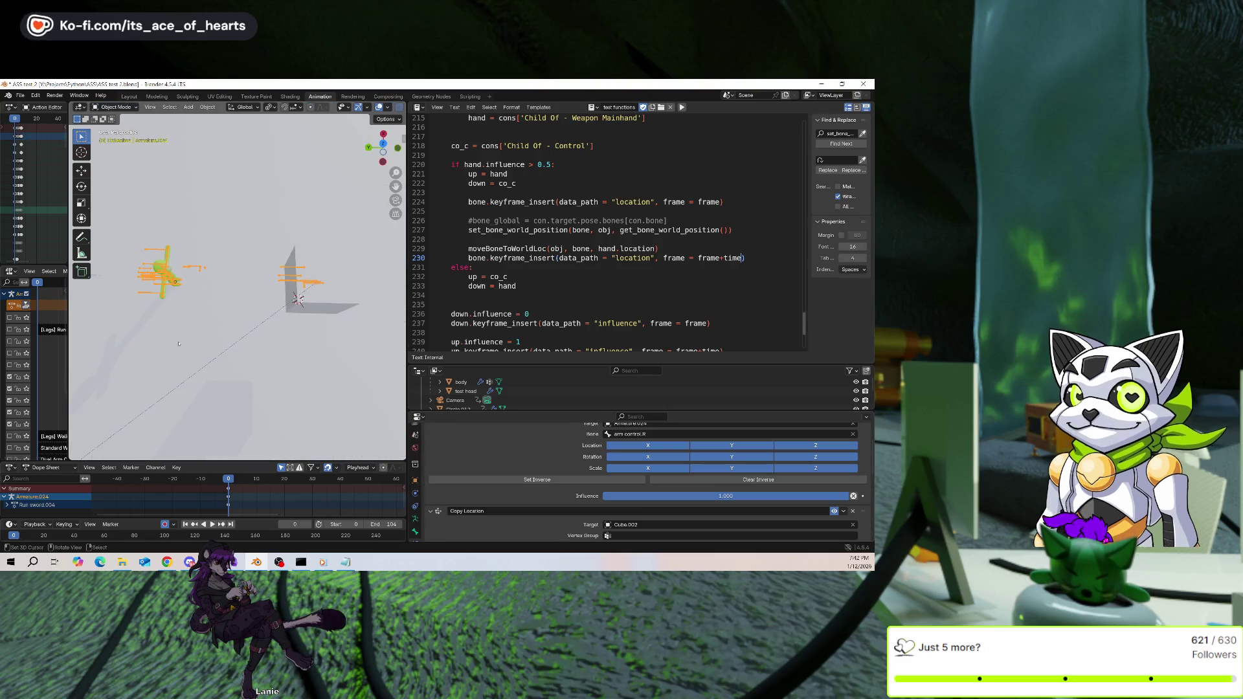
key("g")
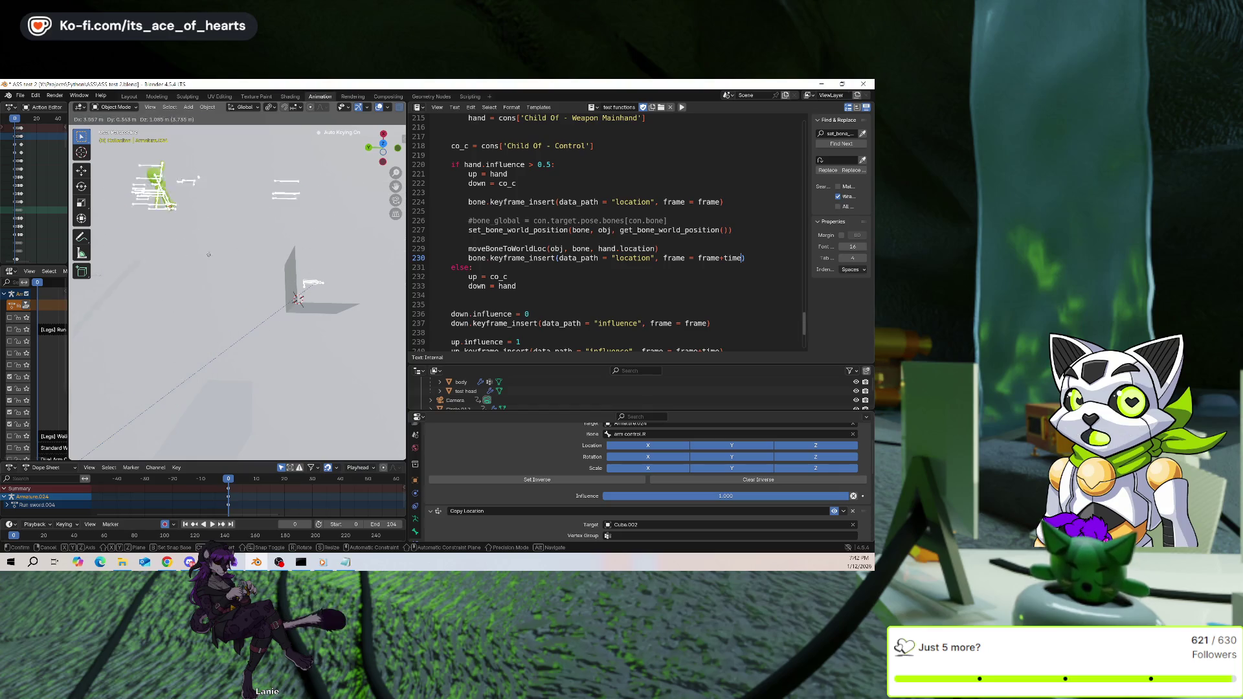
left_click(174, 314)
key("g")
key("y")
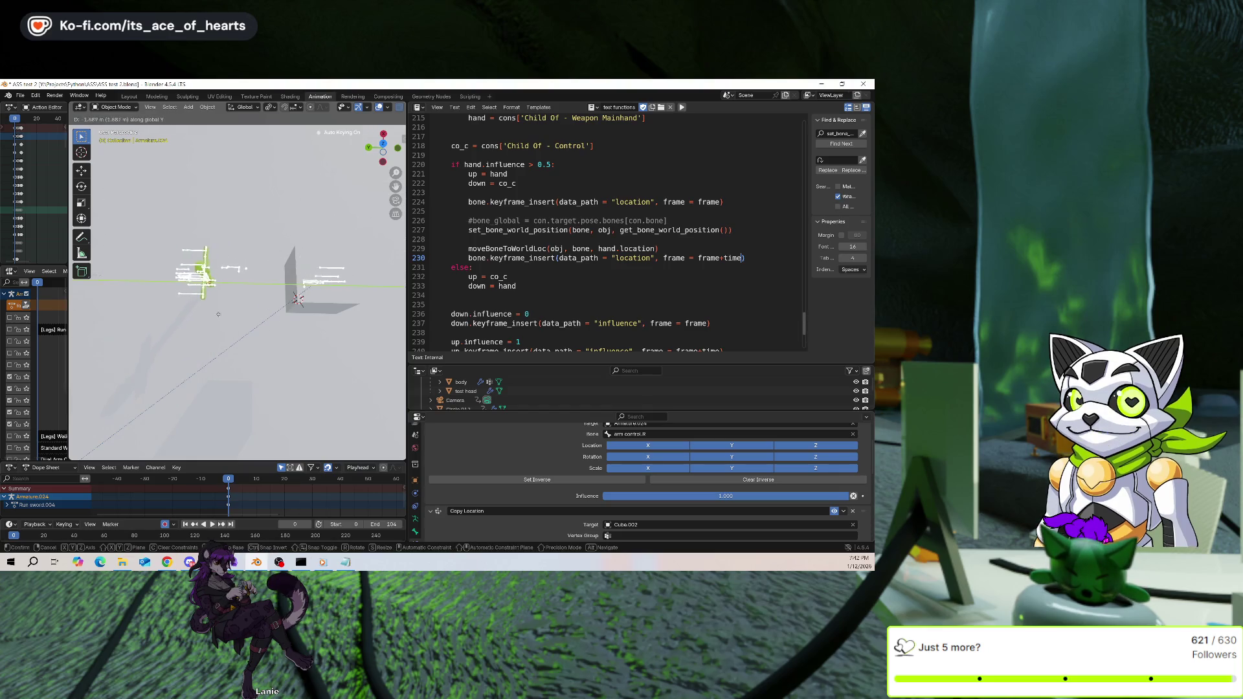
left_click(271, 318)
mouse_move(270, 318)
middle_mouse_down()
mouse_move(279, 260)
mouse_move(325, 219)
middle_mouse_up()
Orbit to a side view, return to Pose Mode, and start renaming the Copy Location constraint
scroll(559, 481, "down", 5)
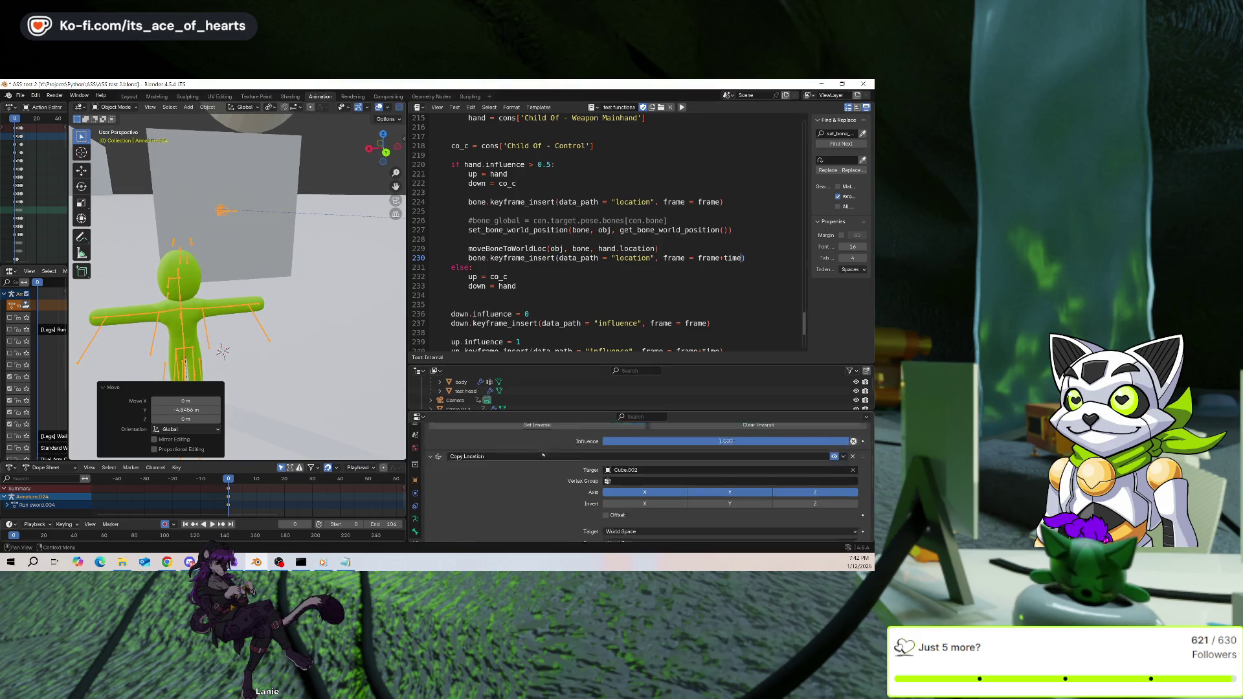
scroll(559, 481, "down", 1)
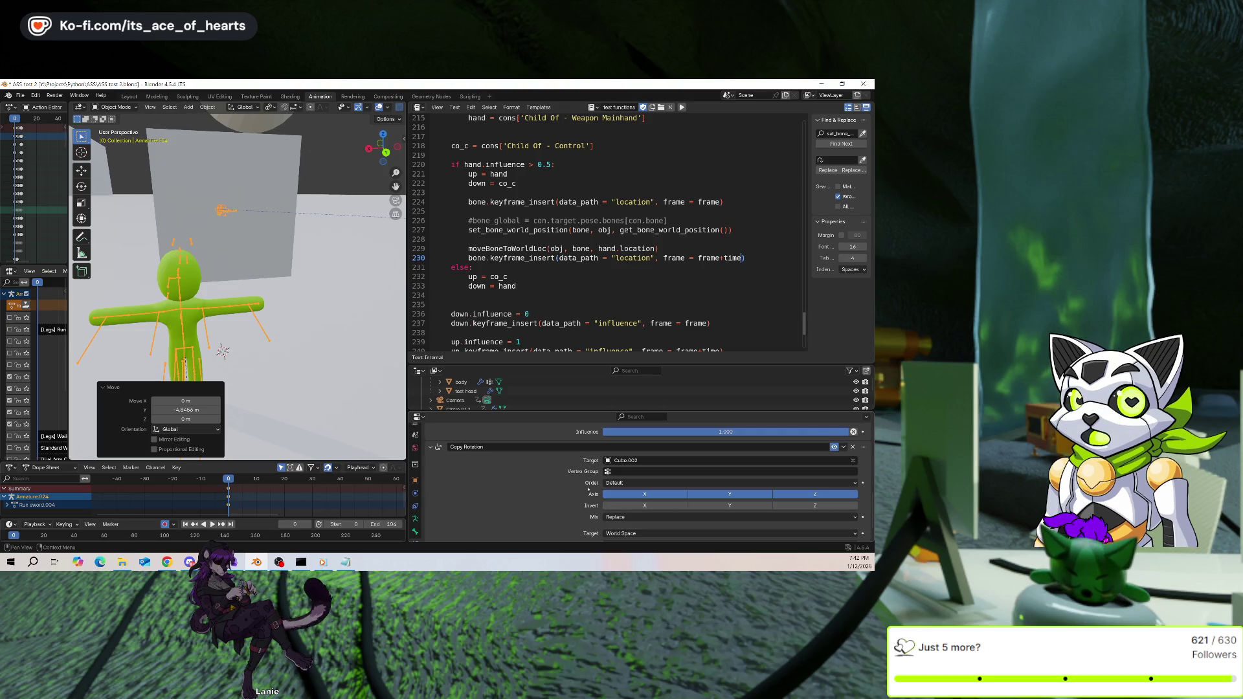
scroll(561, 482, "up", 2)
scroll(572, 487, "up", 1)
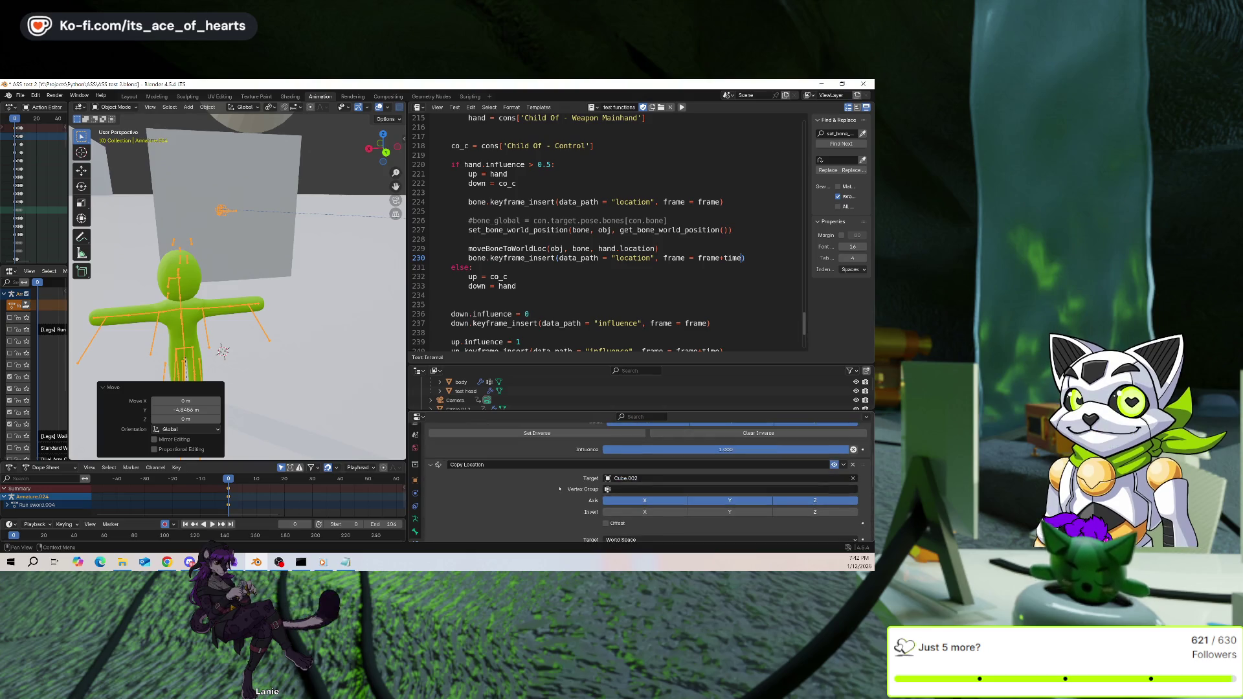
scroll(560, 489, "up", 1)
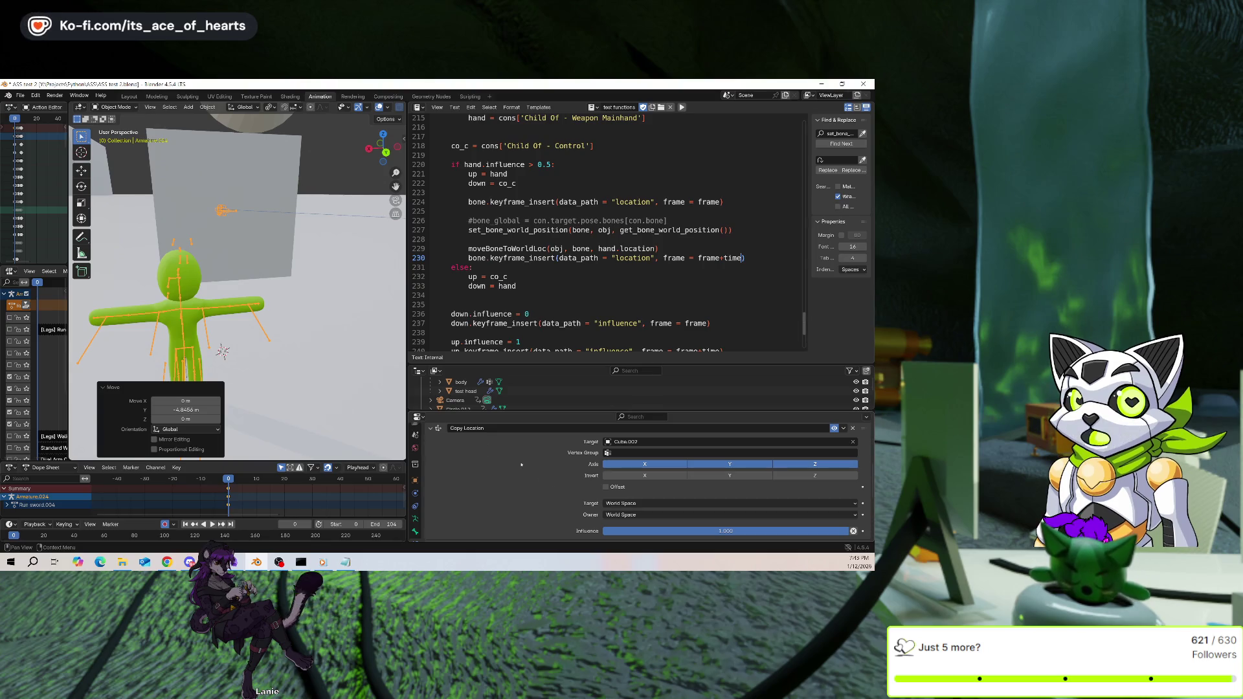
middle_click_drag(194, 304, 201, 306)
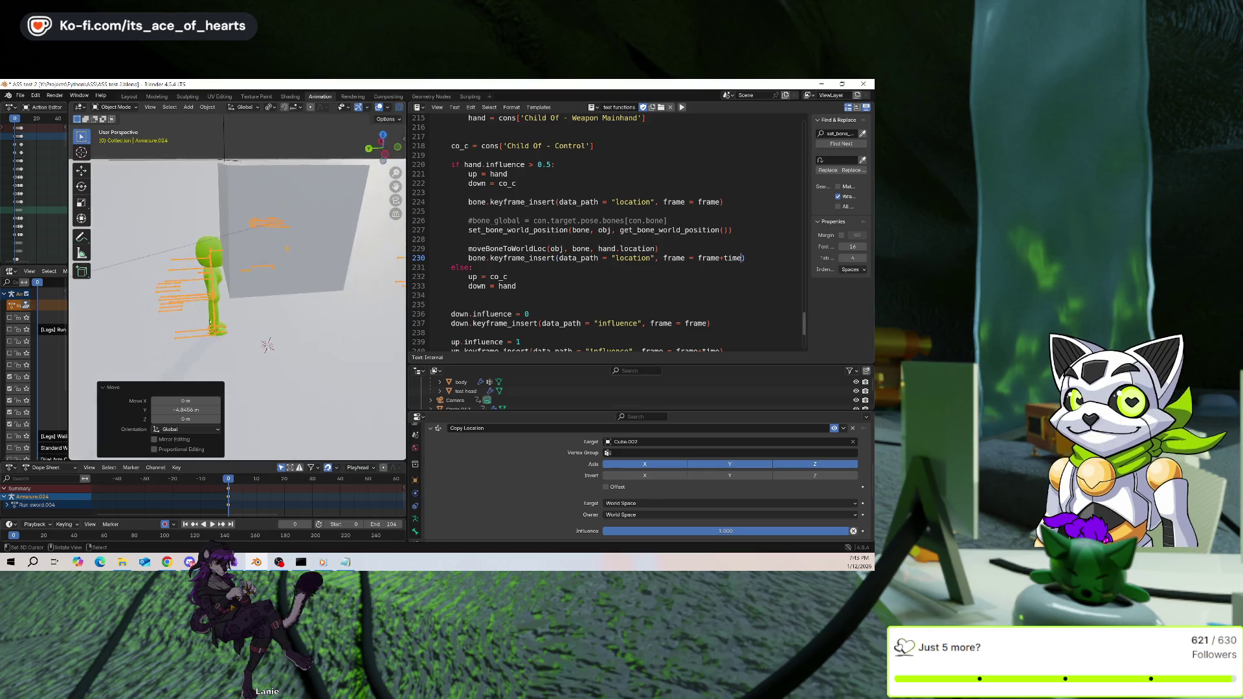
key("ctrl+Tab")
double_click(520, 431)
Rename the weapon bone's Copy Location constraint to 'Copy Location - Object'
type("-")
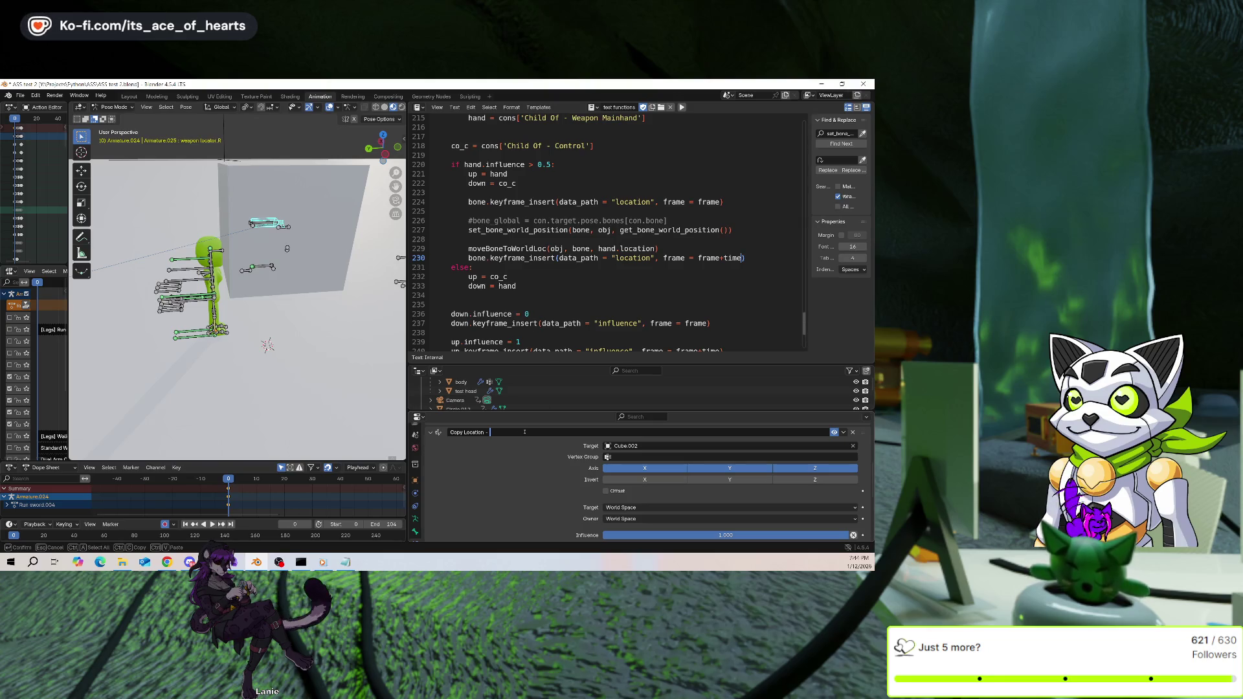
type("bbject")
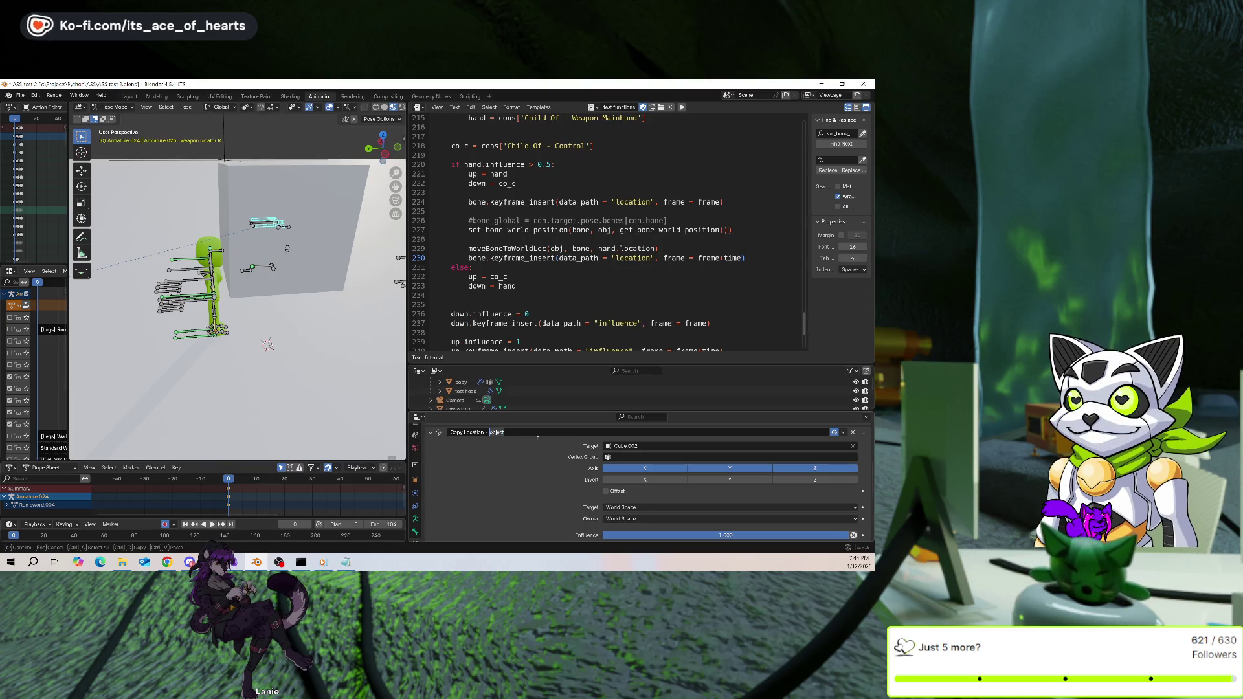
key("Return")
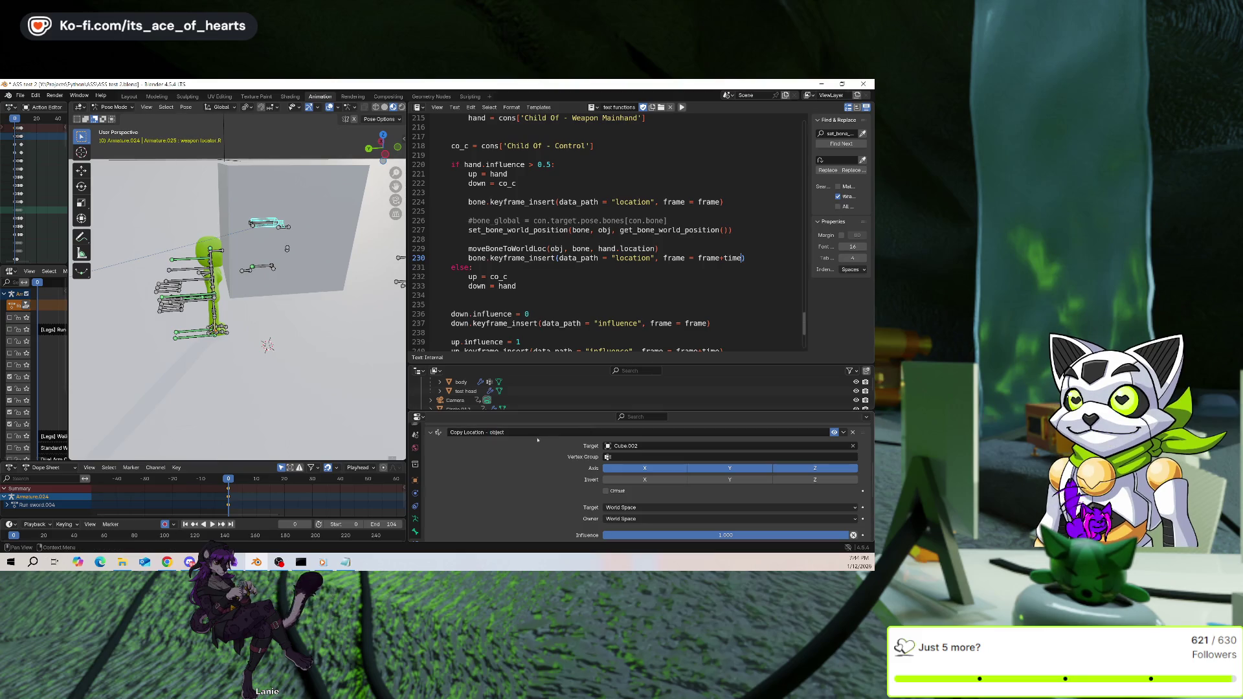
left_click(538, 434)
key("ctrl+Left")
key("Delete")
type("O")
key("Return")
Rename the Copy Rotation constraint to 'Copy Rotation - Object'
scroll(524, 501, "up", 4)
scroll(524, 500, "down", 7)
left_click(512, 464)
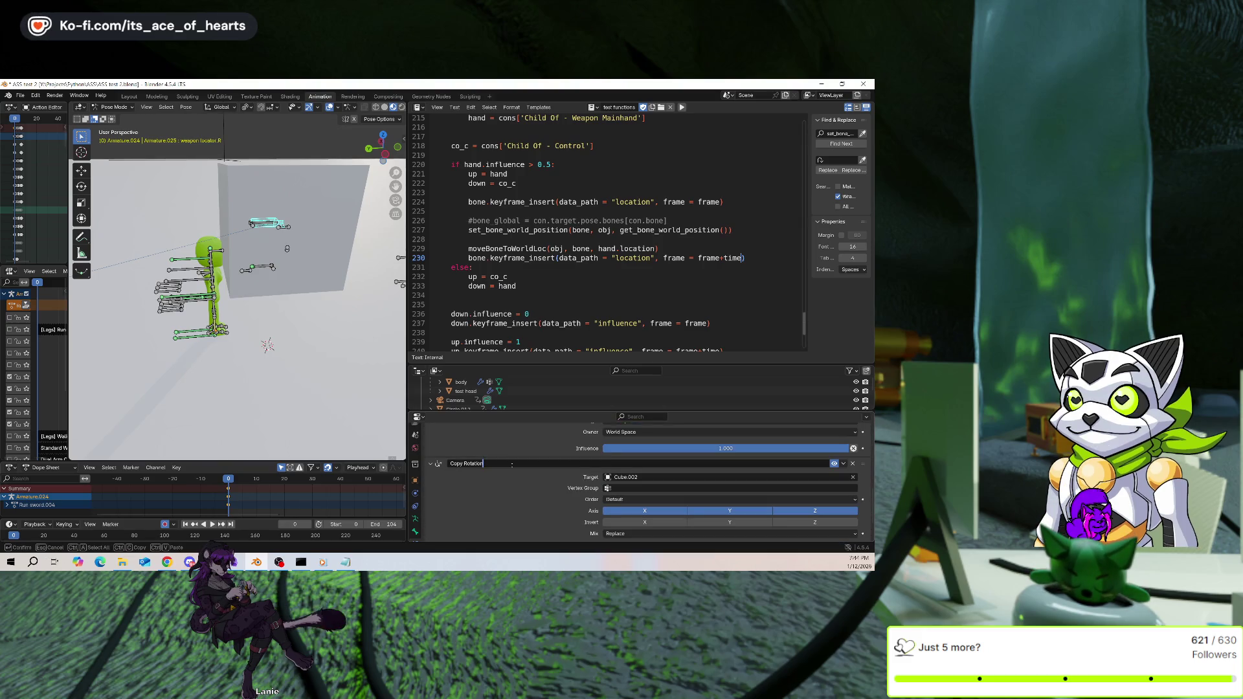
key("ctrl+Left")
key("Delete")
type("O")
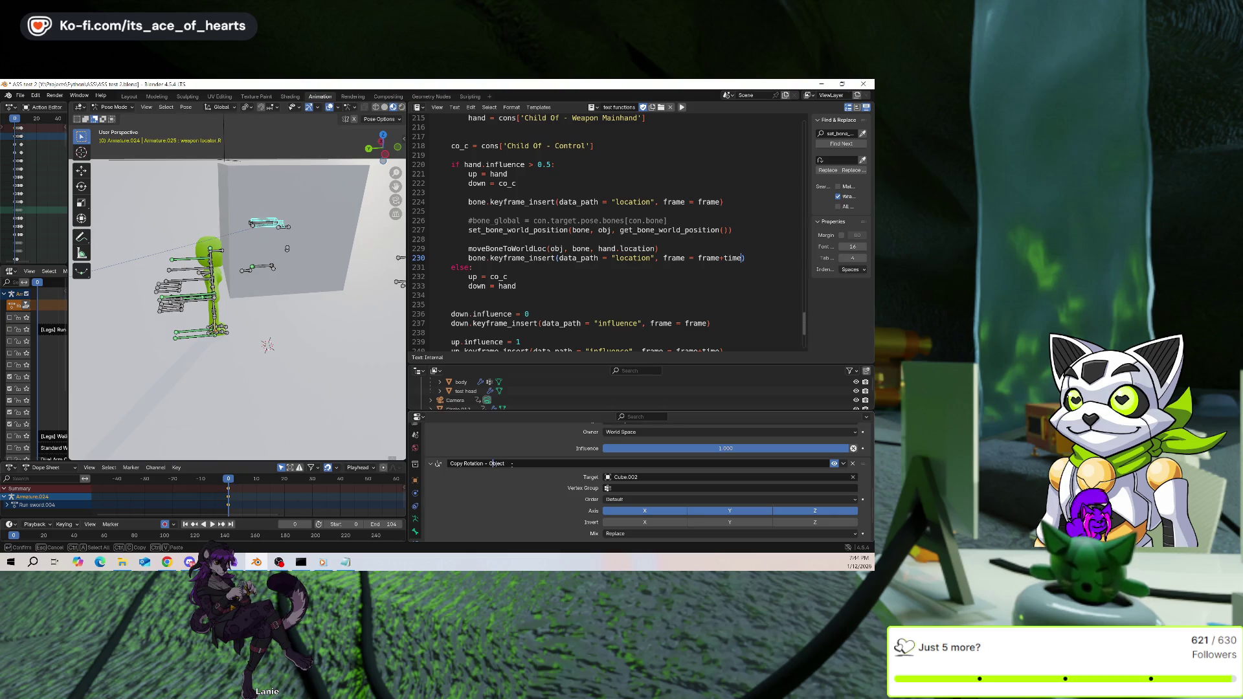
key("Return")
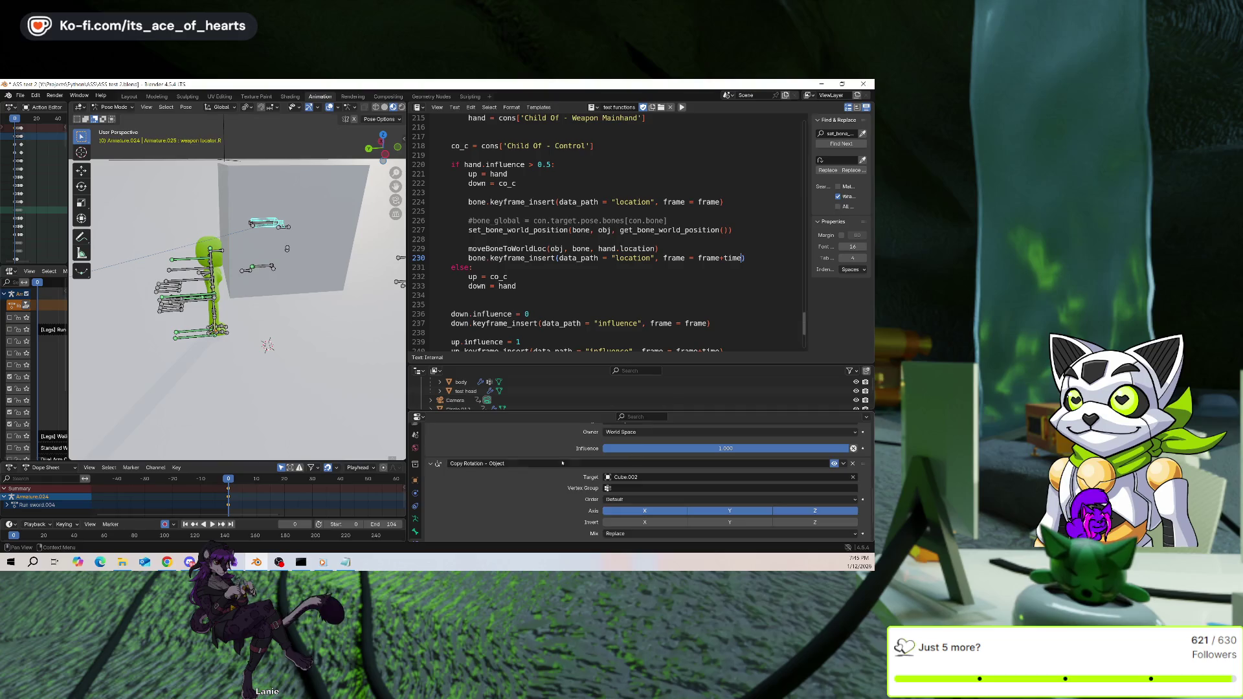
Place the edit point on empty line 234, orbit around the character, and select Cube.002 in Object Mode
scroll(562, 463, "down", 2)
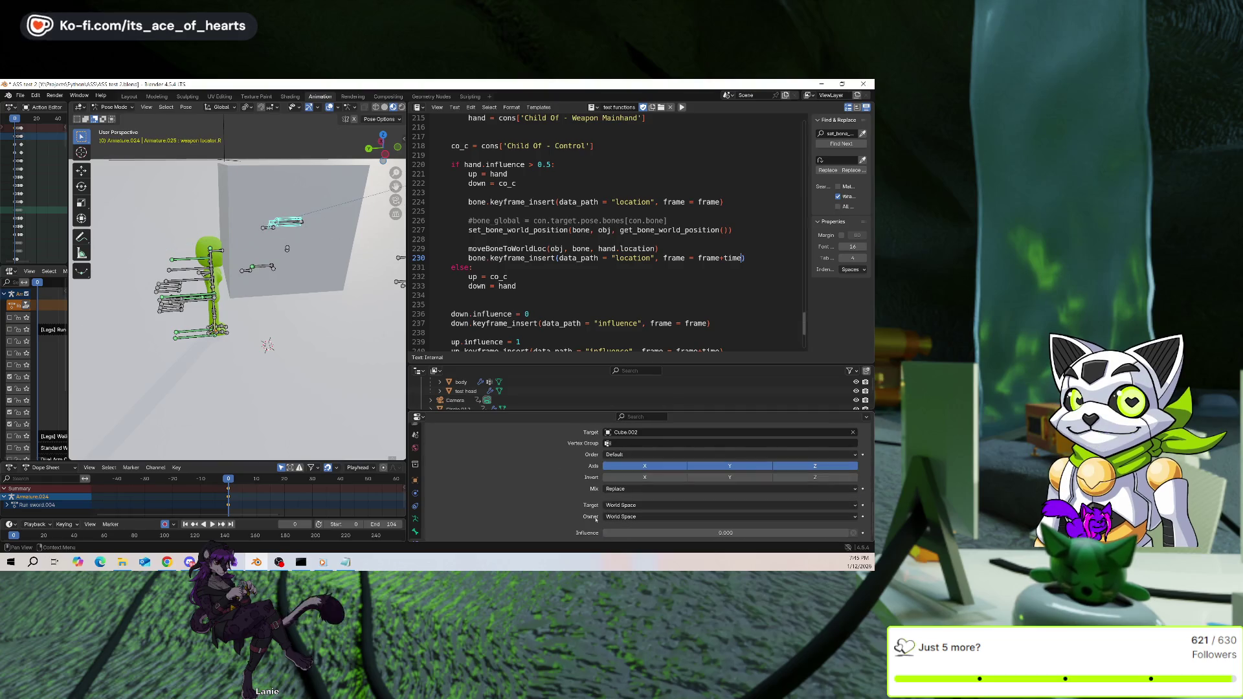
scroll(596, 518, "up", 3)
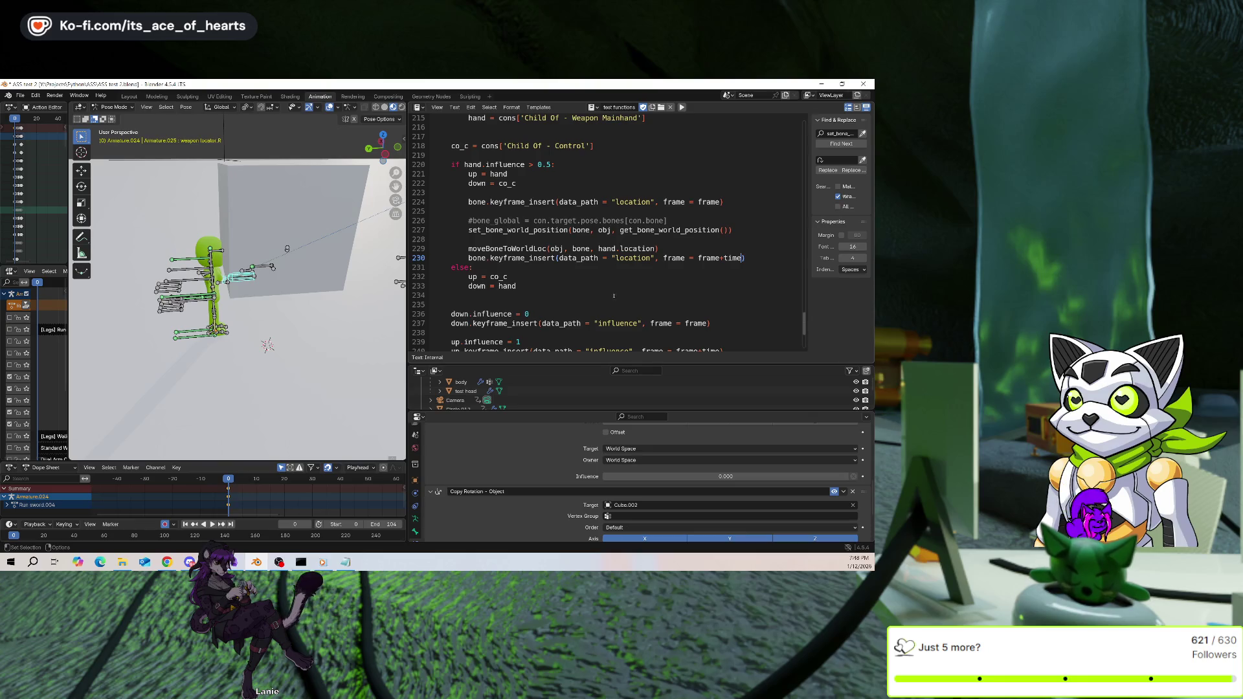
left_click(614, 296)
mouse_move(233, 288)
middle_mouse_down()
mouse_move(304, 195)
mouse_move(196, 246)
middle_mouse_up()
key("ctrl+Tab")
left_click(309, 193)
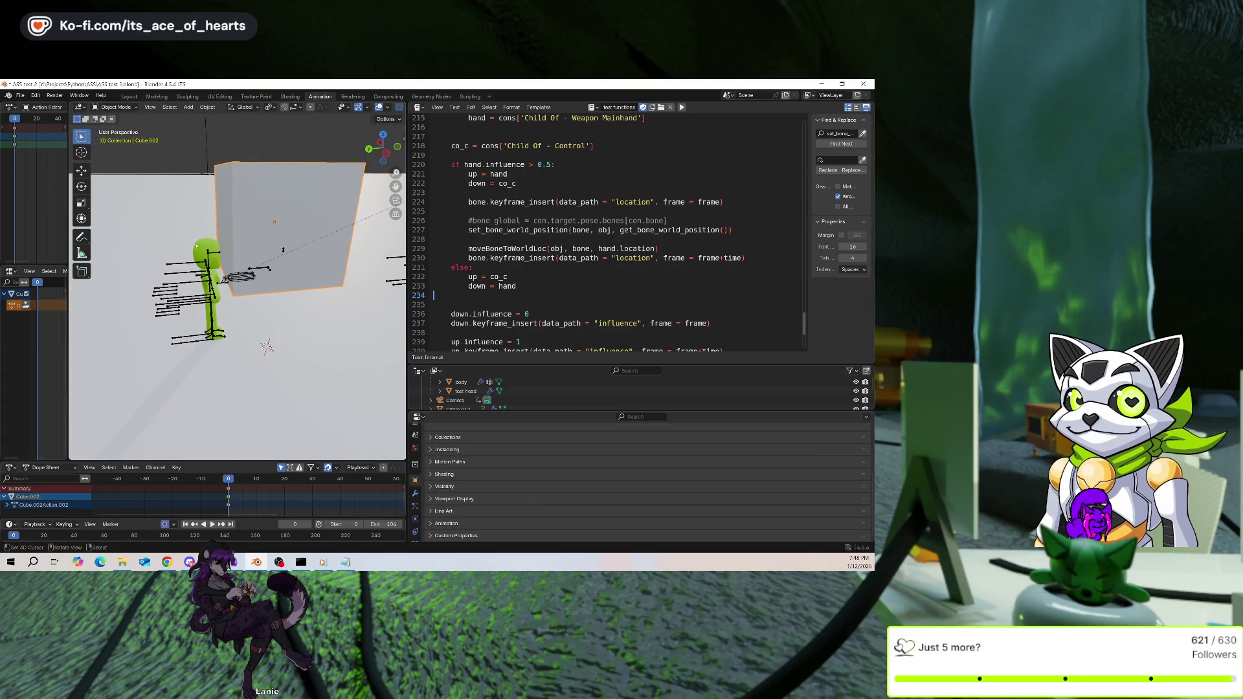
Move Cube.002 about -6 m along Y, orbit to the front, and put the ground plane in Weight Paint
key("g")
key("y")
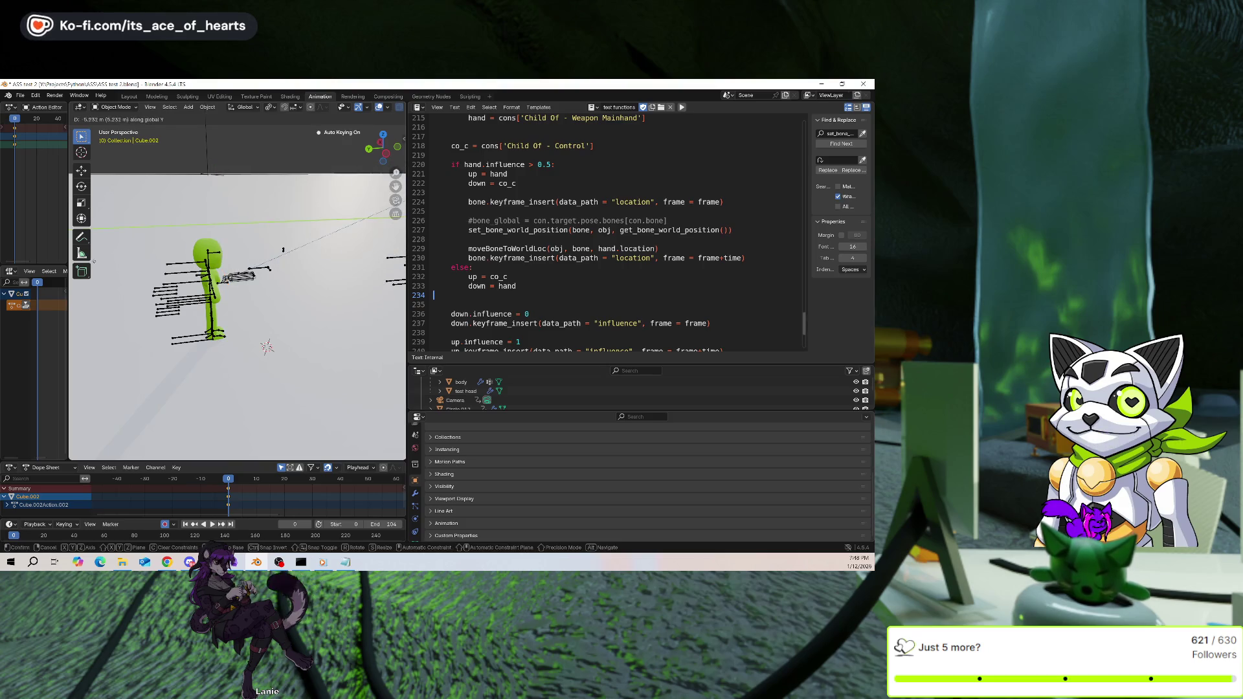
left_click(92, 262)
middle_click_drag(93, 262, 76, 285)
middle_click_drag(402, 198, 283, 195)
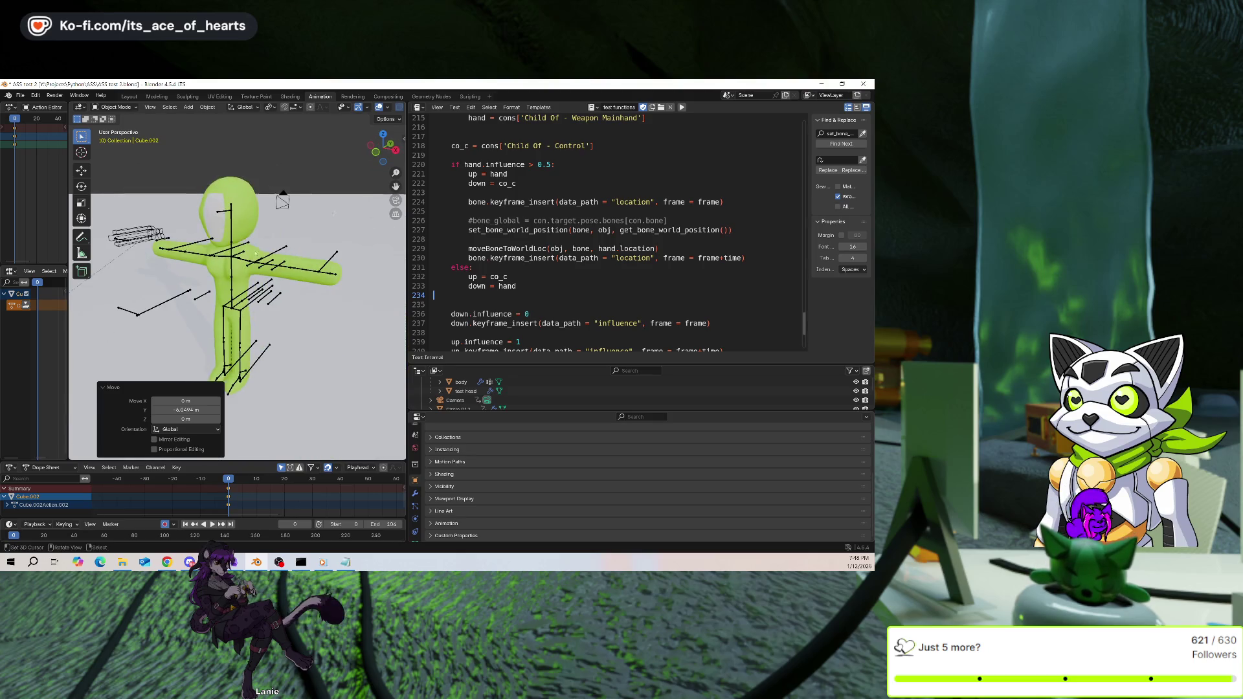
left_click(279, 245)
key("ctrl+Tab")
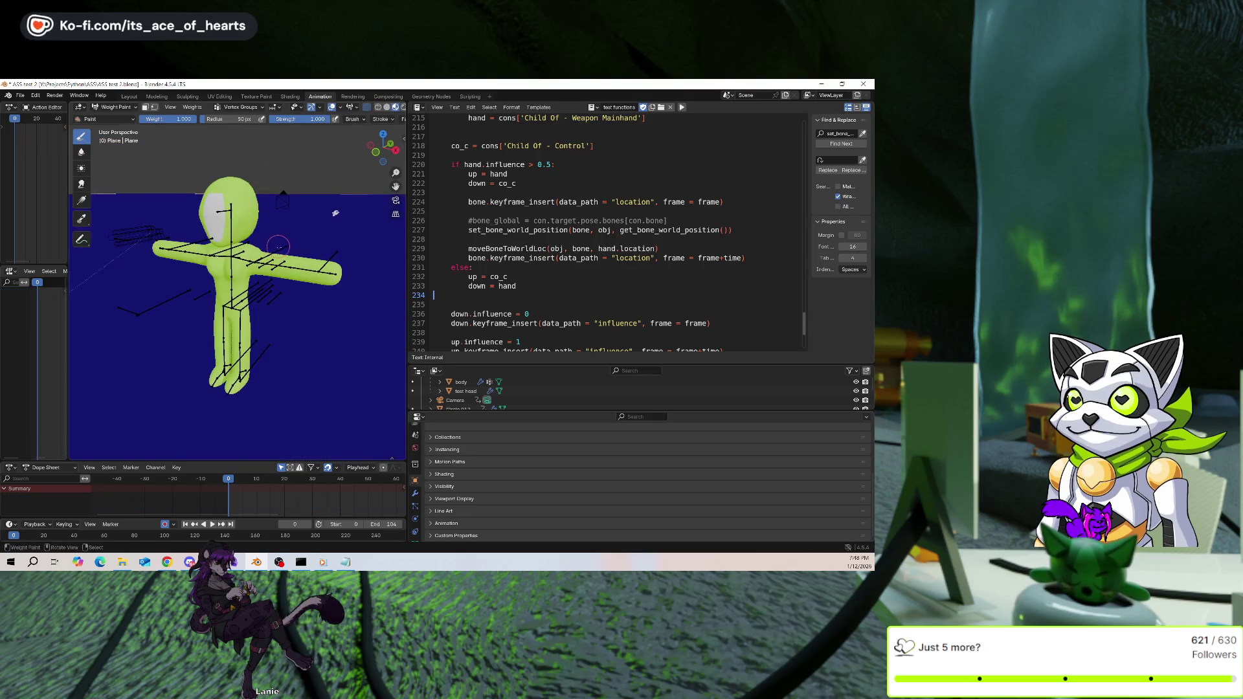
Leave Weight Paint on the plane, select Armature.024 and switch it into Pose Mode
key("ctrl+Tab")
left_click(238, 264)
key("ctrl+Tab")
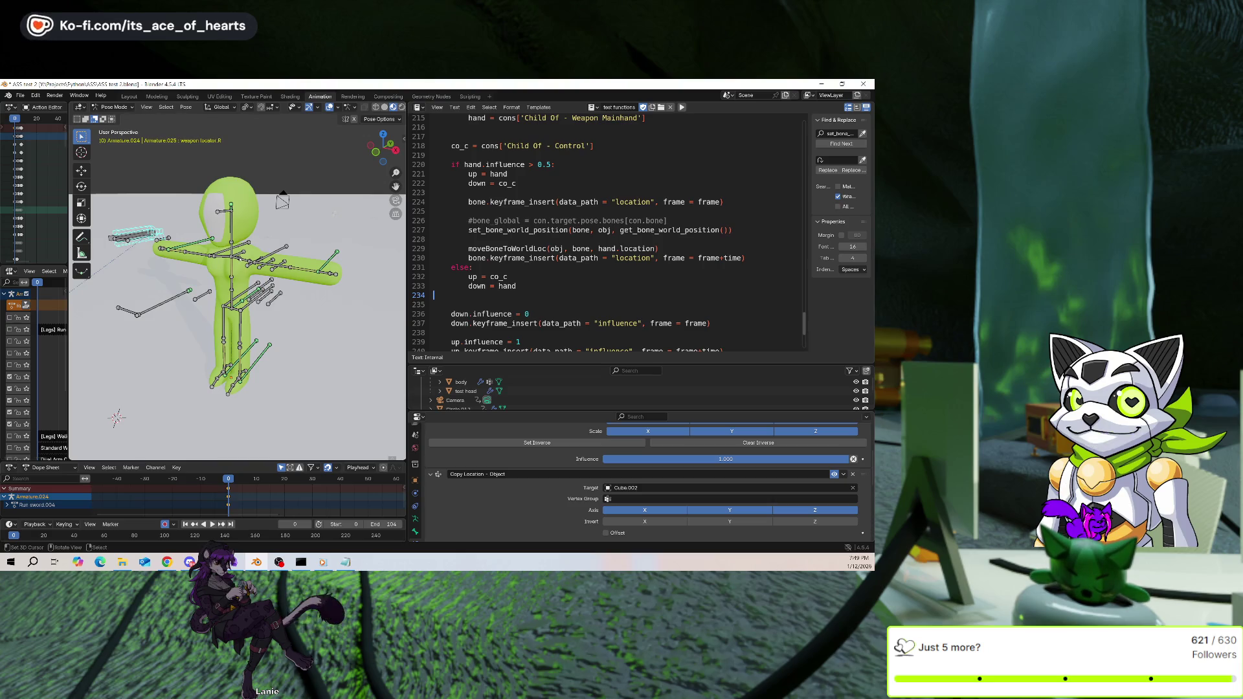
Orbit the view to a side angle, then a front-side angle, on the character's rig
mouse_move(333, 212)
middle_mouse_down()
mouse_move(354, 292)
mouse_move(372, 295)
middle_mouse_up()
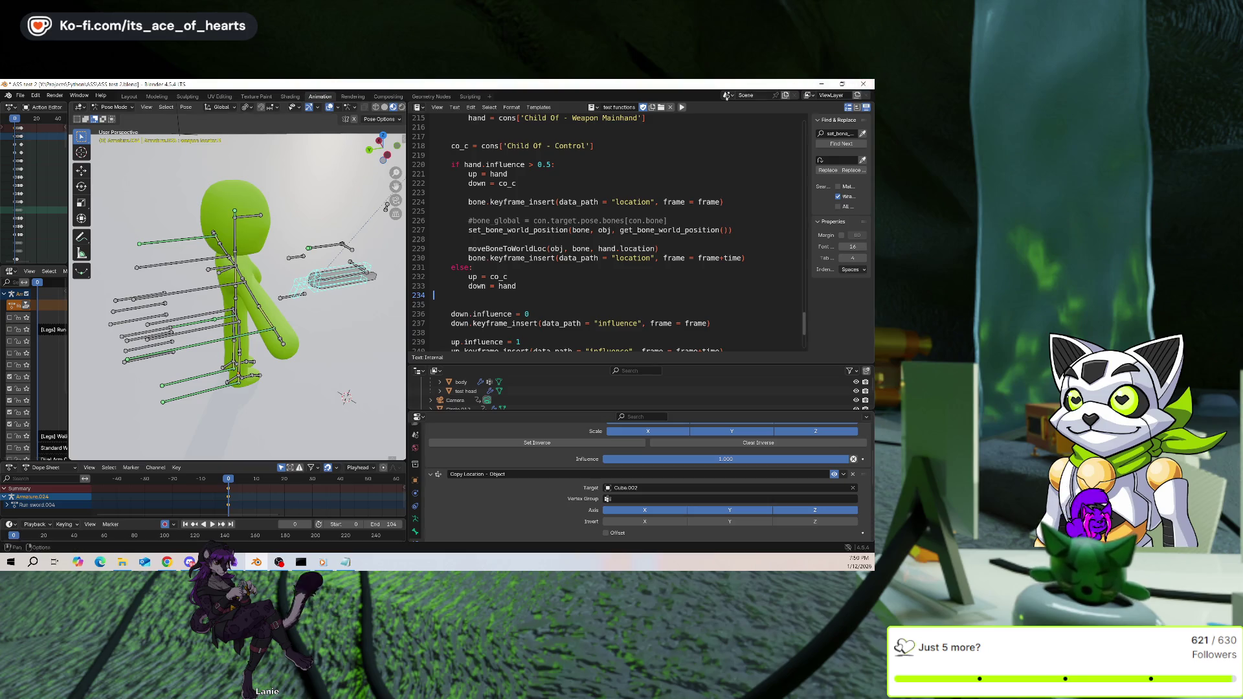
middle_click_drag(302, 295, 339, 186)
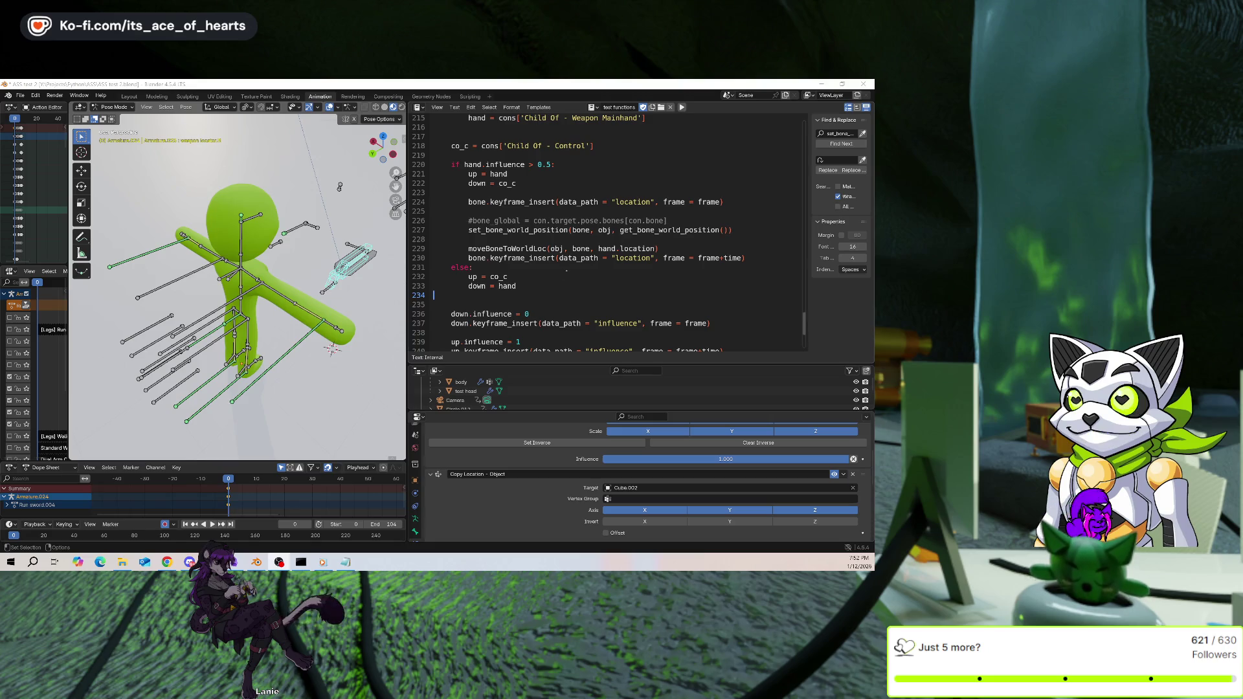
Rewrite line 227's get_bone_world_position arguments so the first begins hand.pose.bones[ before obj
scroll(577, 266, "up", 1)
left_click(723, 258)
type("bio")
key("BackSpace")
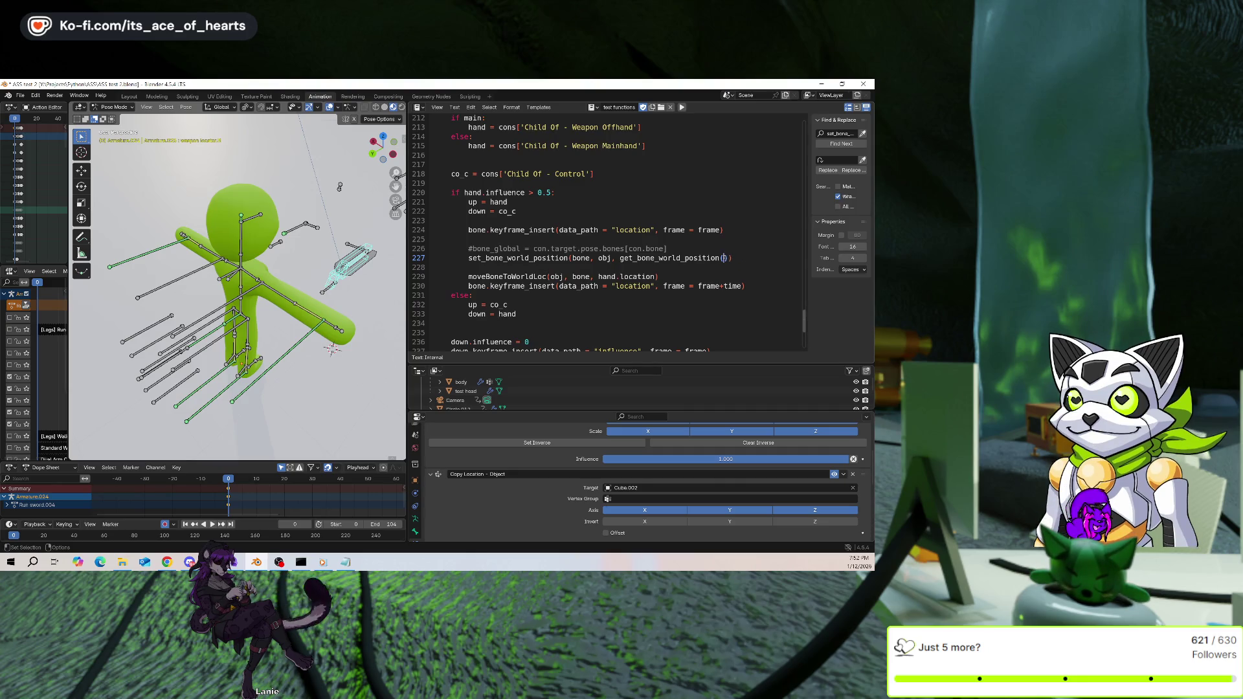
key("BackSpace")
type("obj")
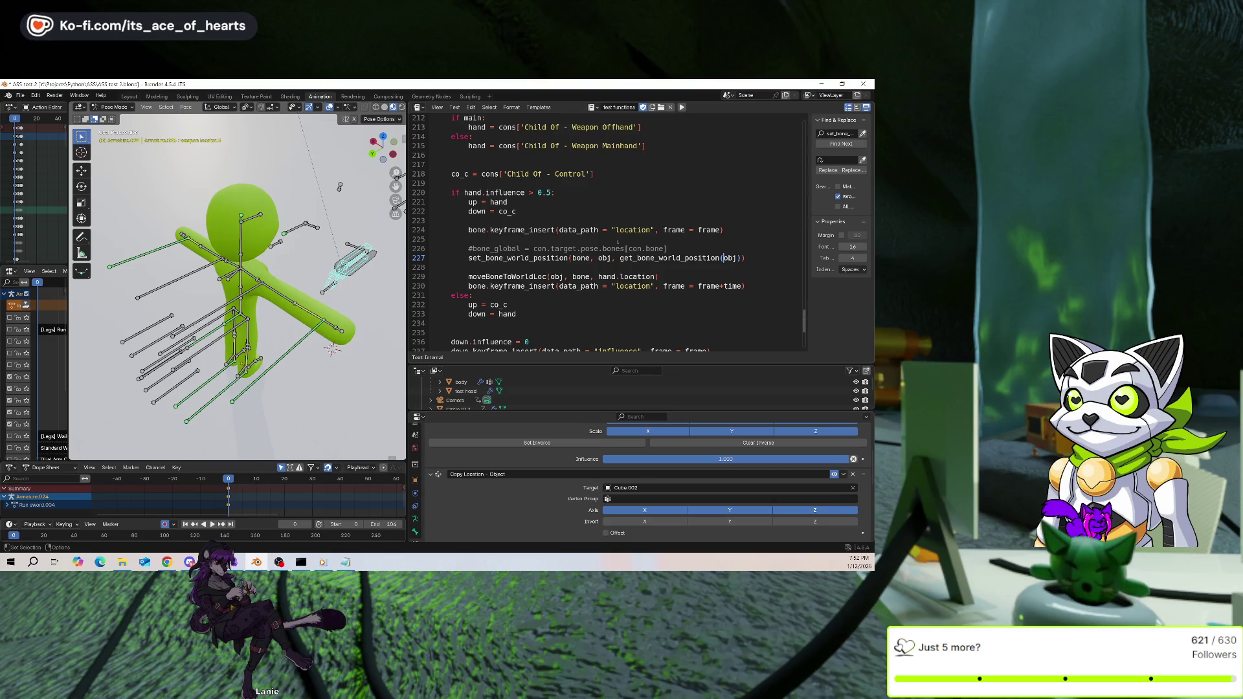
type("hand.")
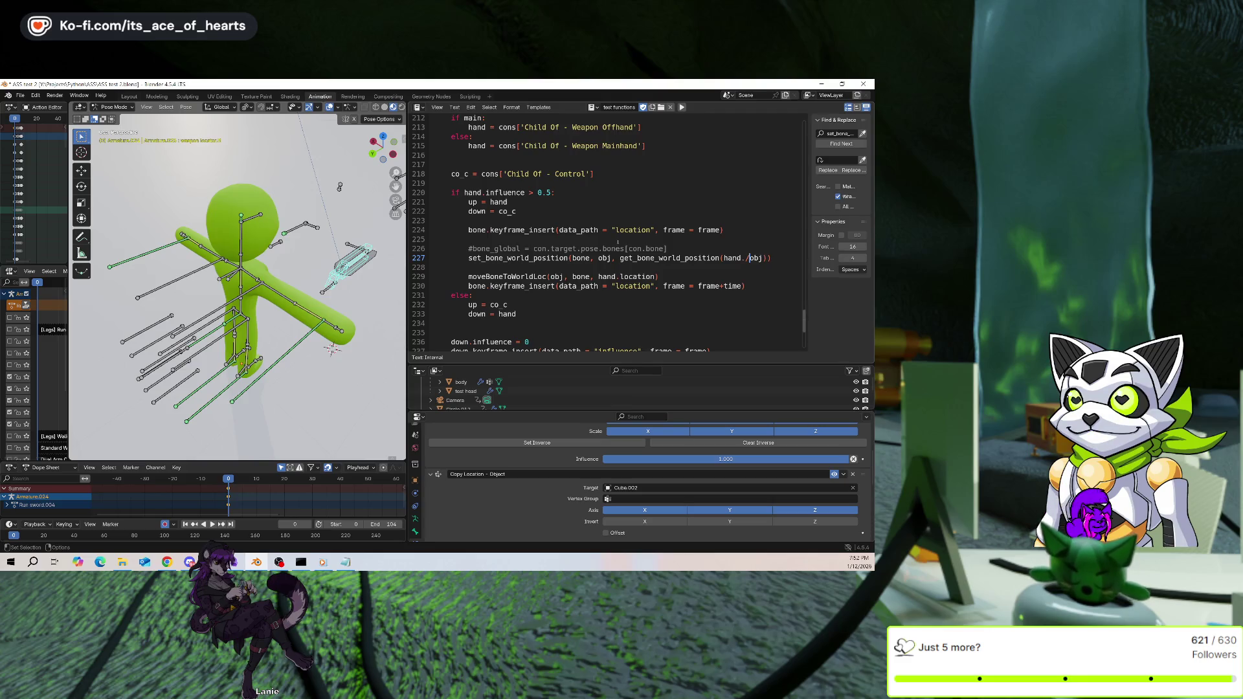
type("pos")
type("t.bone")
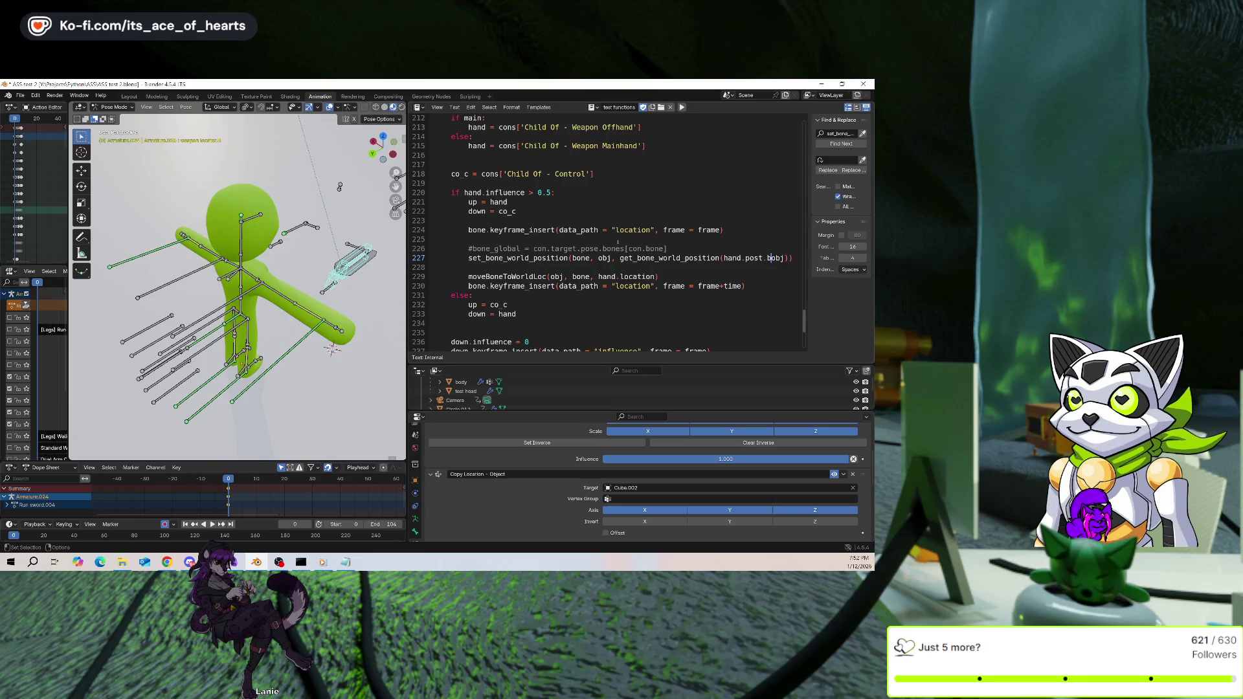
key("BackSpace")
key("BackSpace")
key("BackSpace")
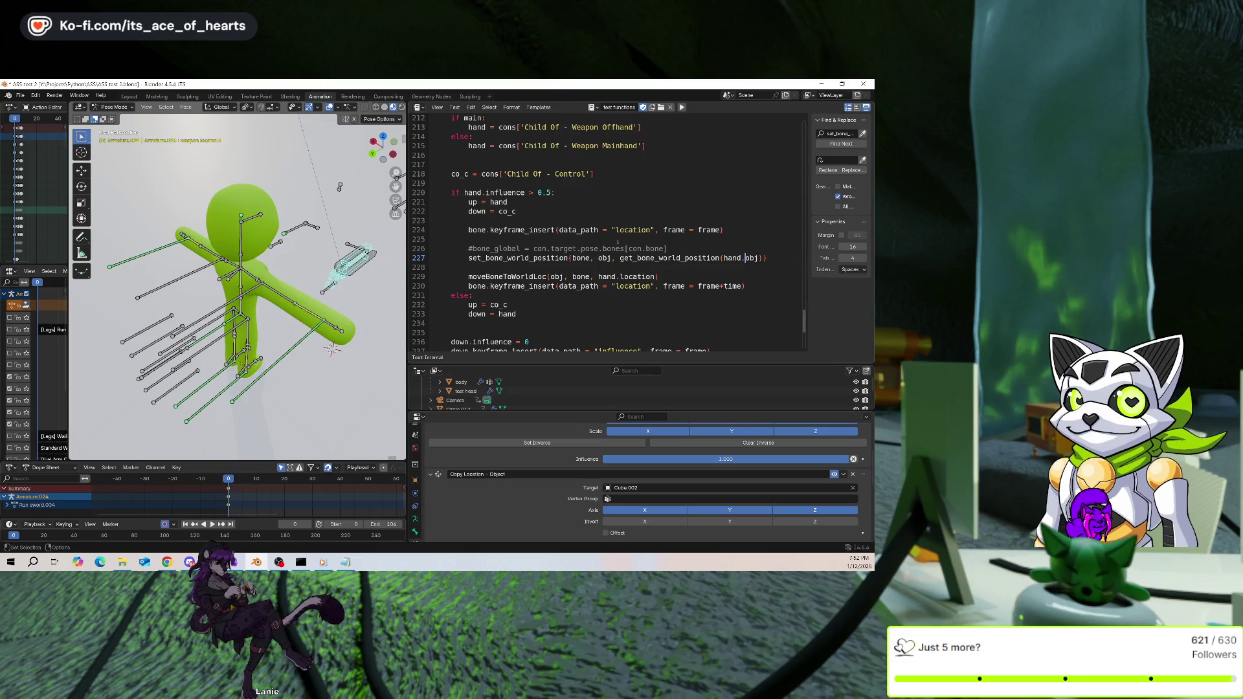
scroll(692, 297, "up", 1)
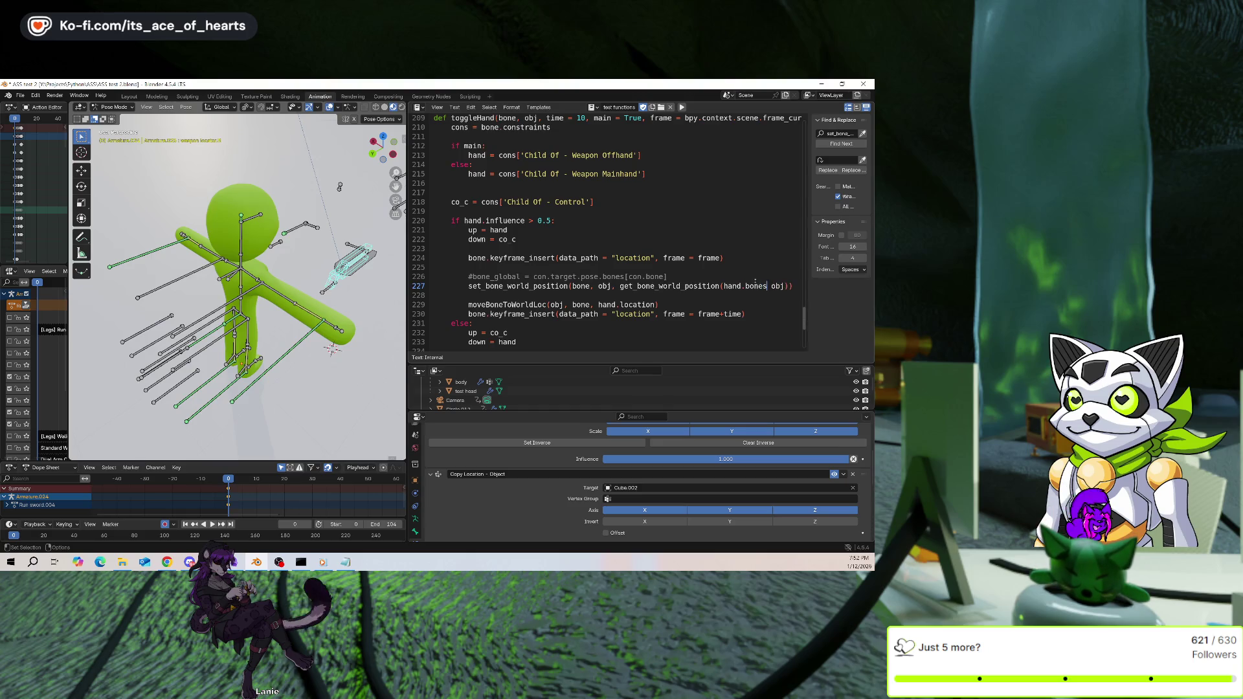
key("BackSpace")
type("poi[")
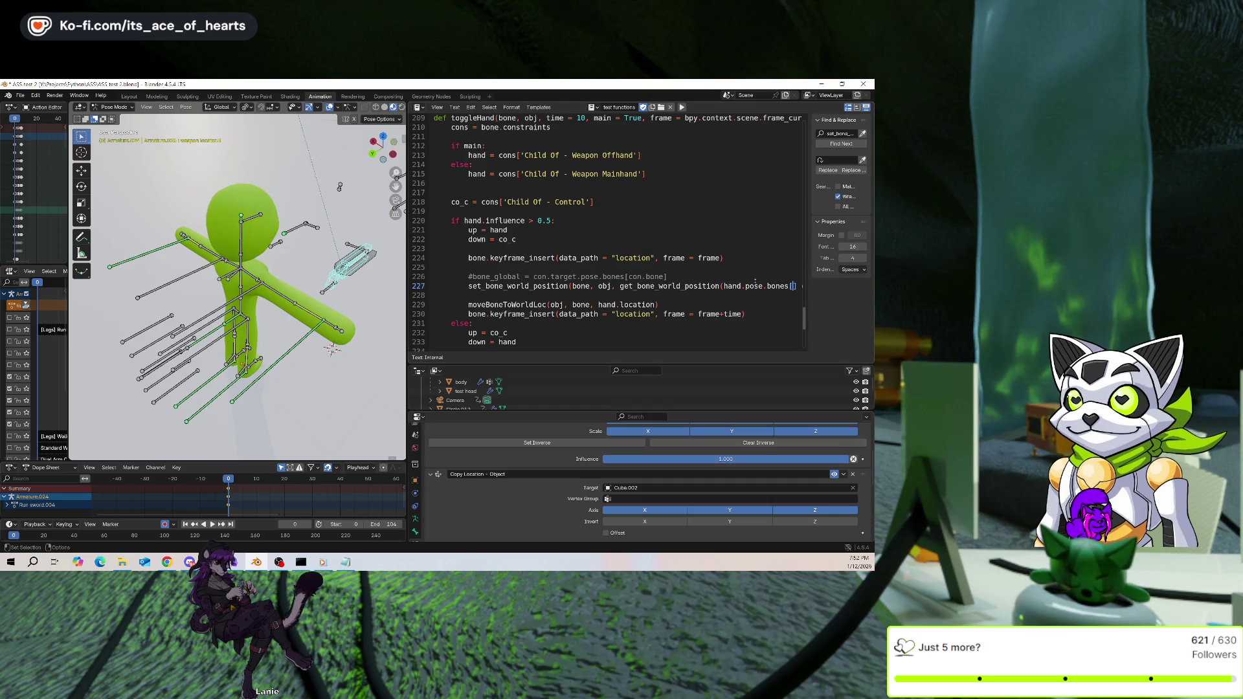
Copy the up constraint's Sub-Target data path, paste it into line 227, then undo the paste
scroll(639, 504, "up", 5)
left_click(646, 489)
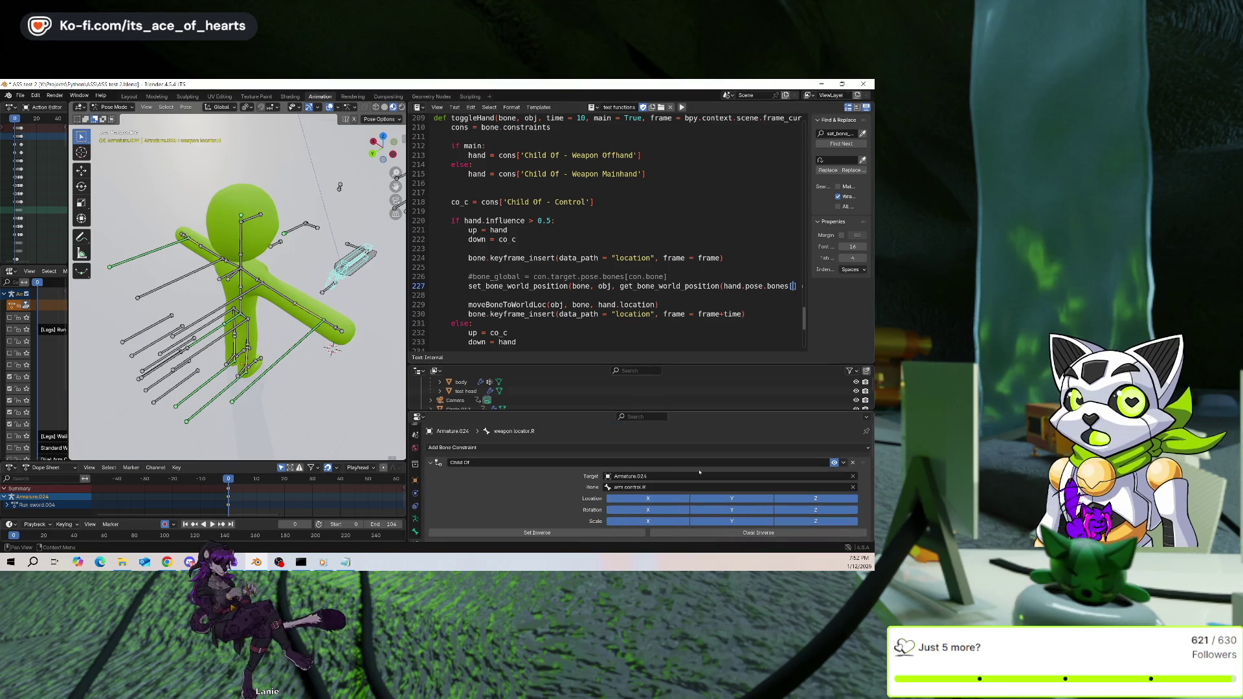
scroll(682, 474, "down", 4)
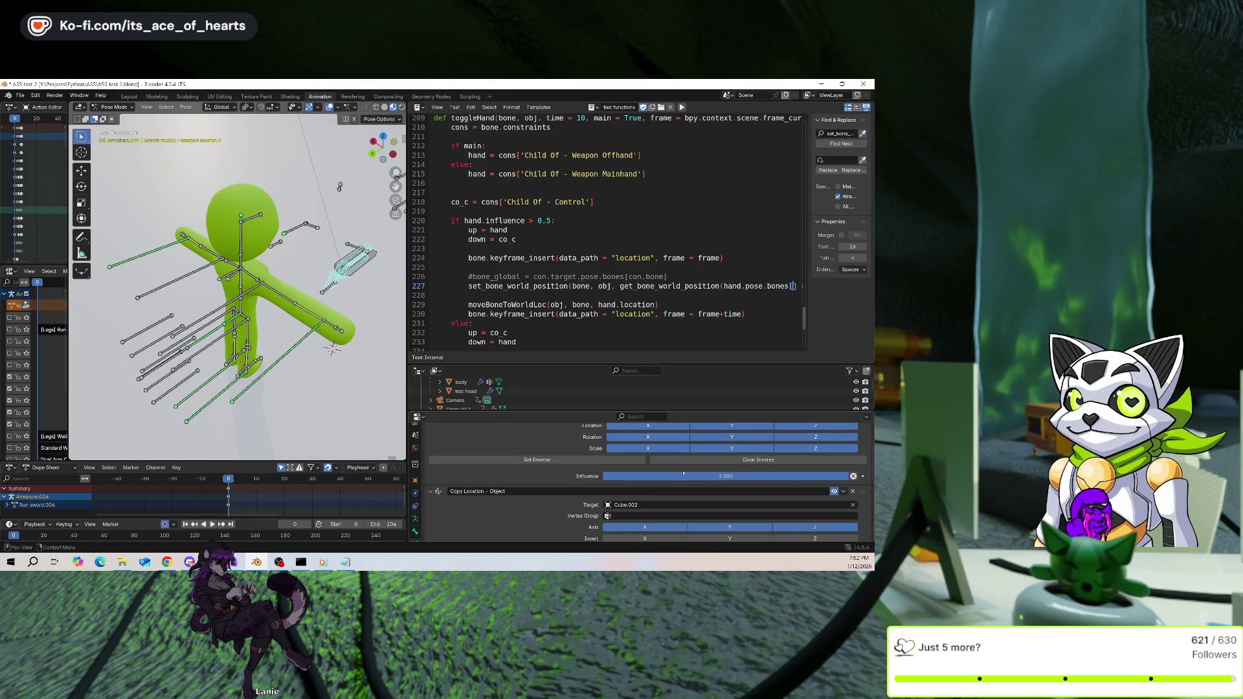
scroll(683, 473, "up", 4)
right_click(672, 487)
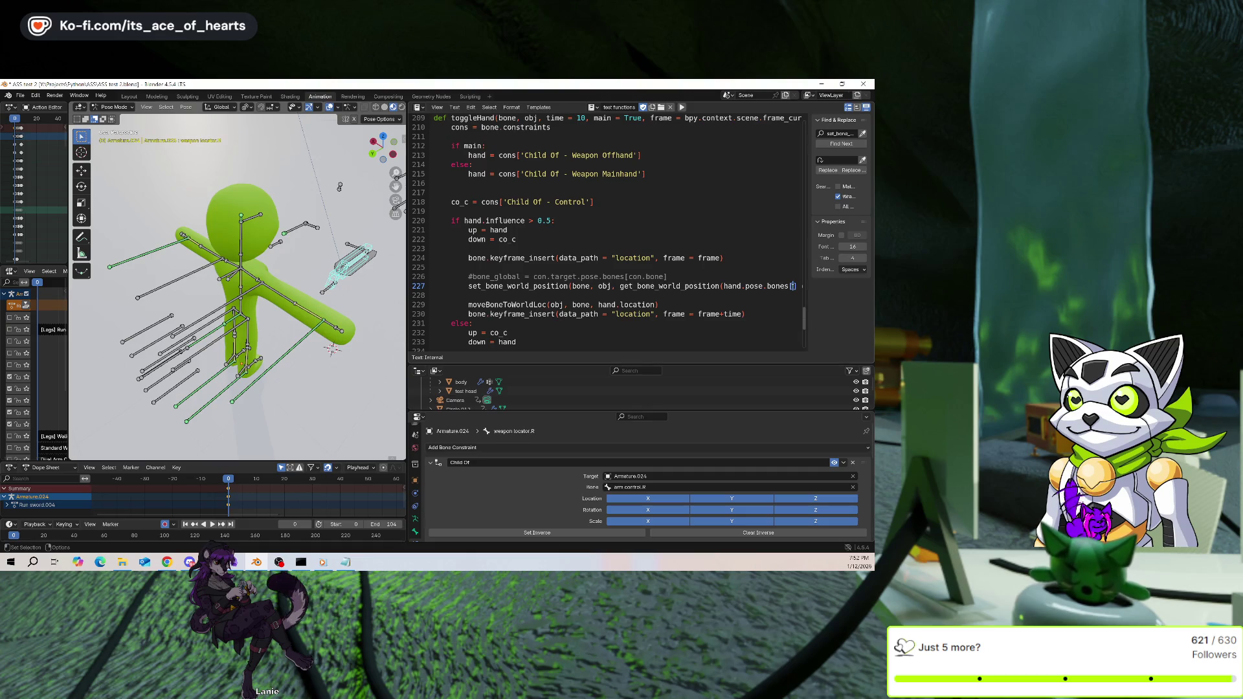
key("ctrl+v")
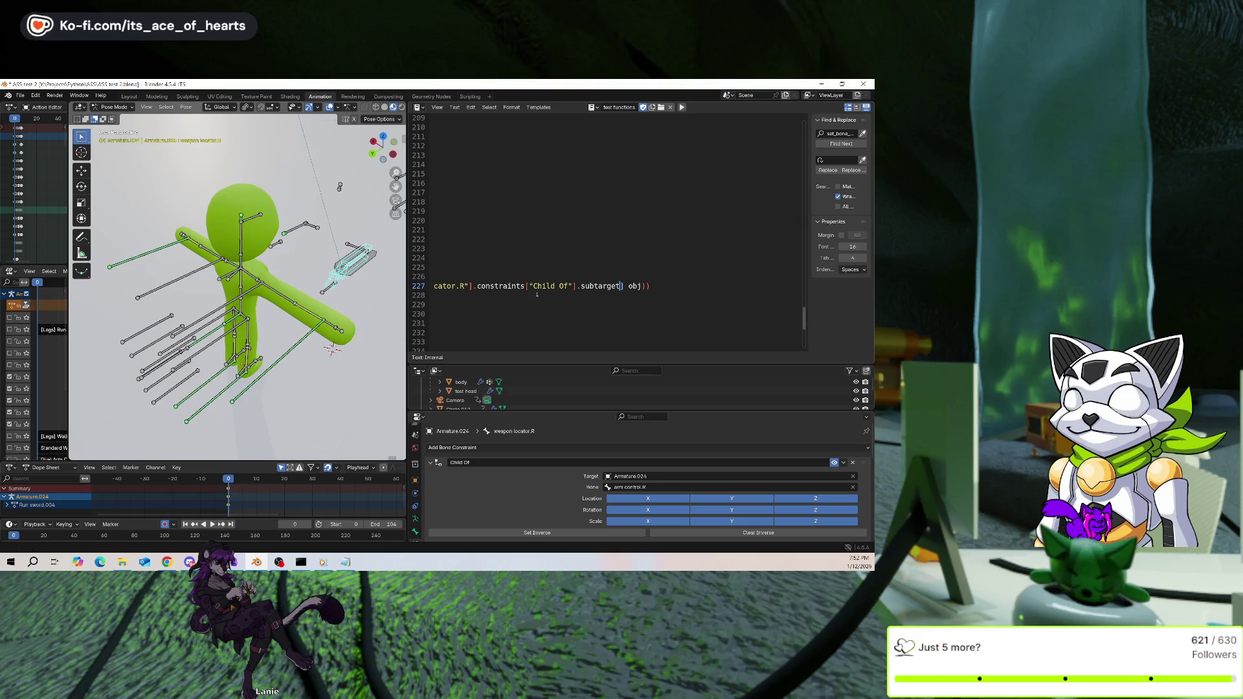
key("ctrl+z")
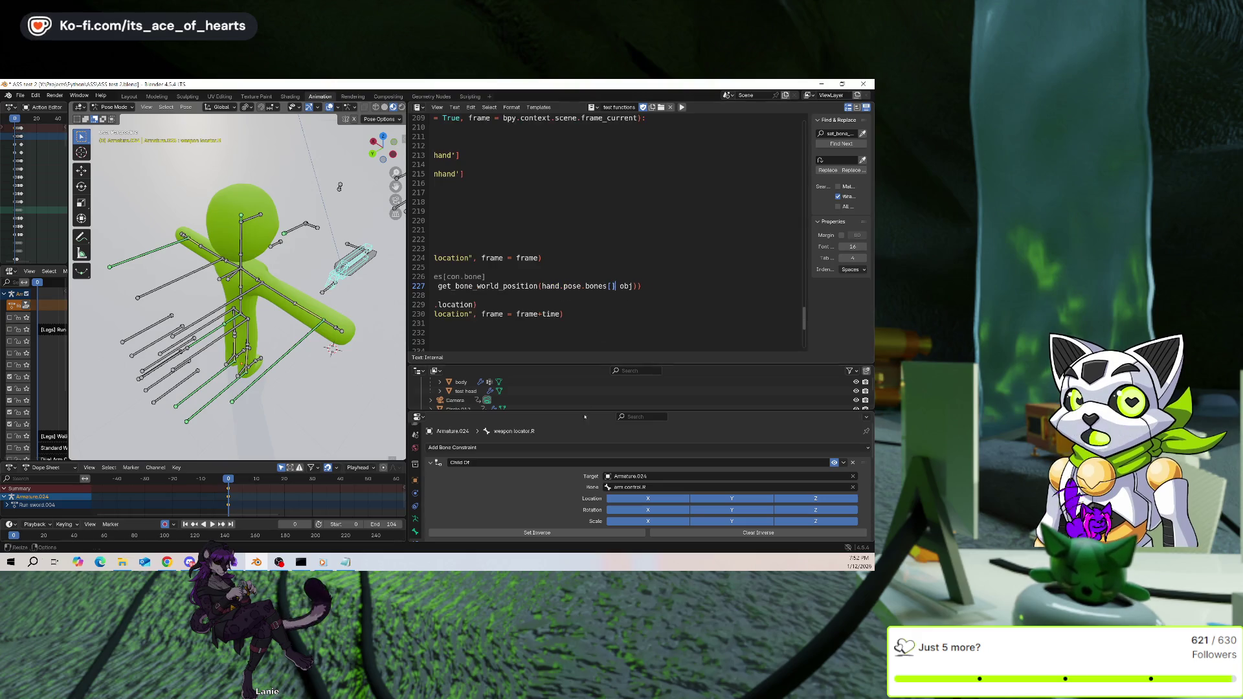
Select the arm ik.R bone and type up.subtarge inside the bones[] index
left_click(278, 360)
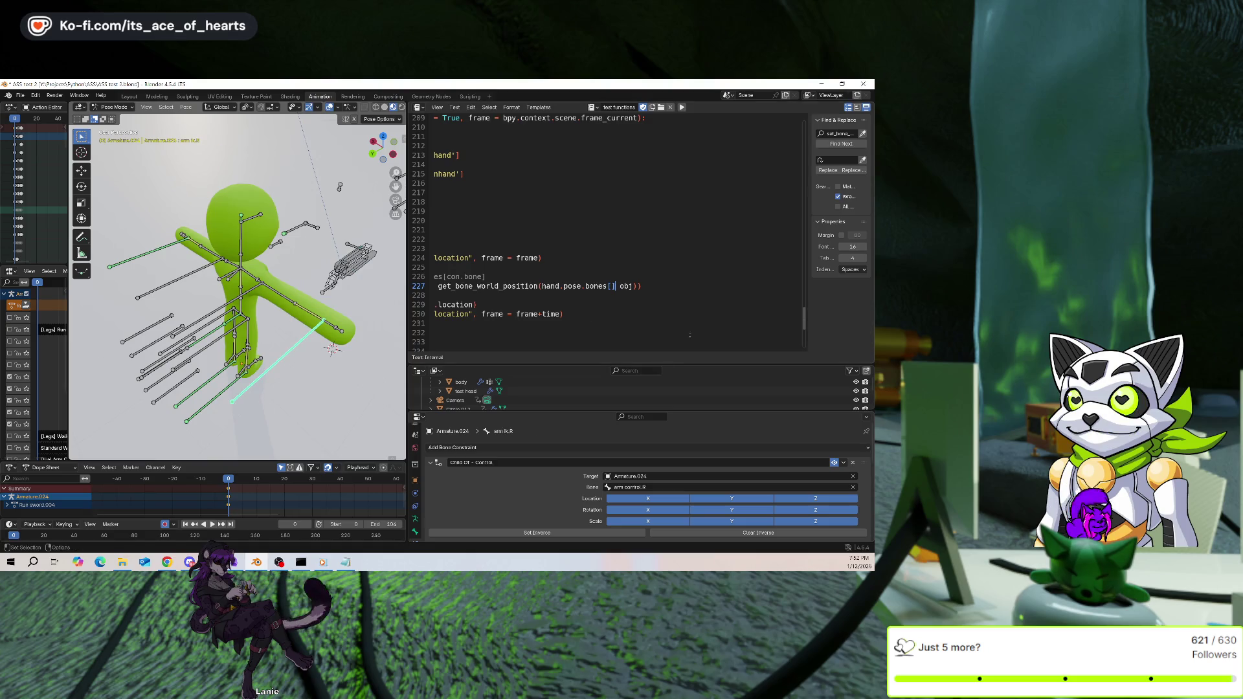
left_click(609, 295)
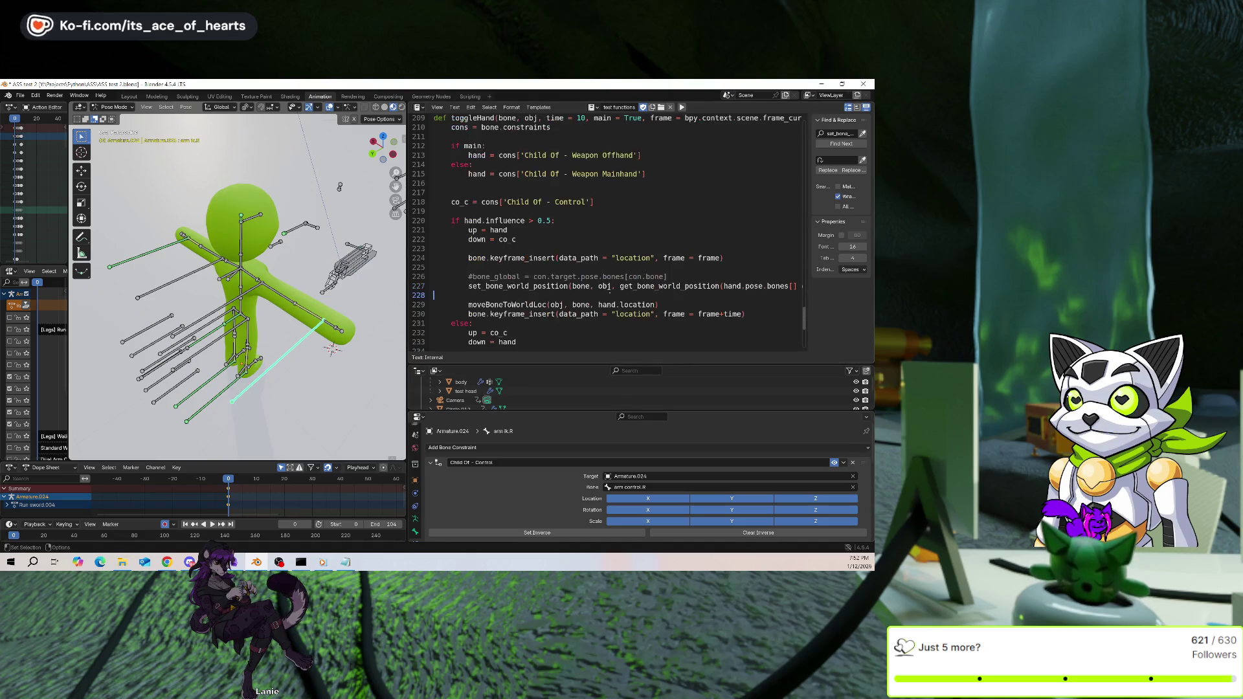
scroll(738, 262, "down", 3, "ctrl")
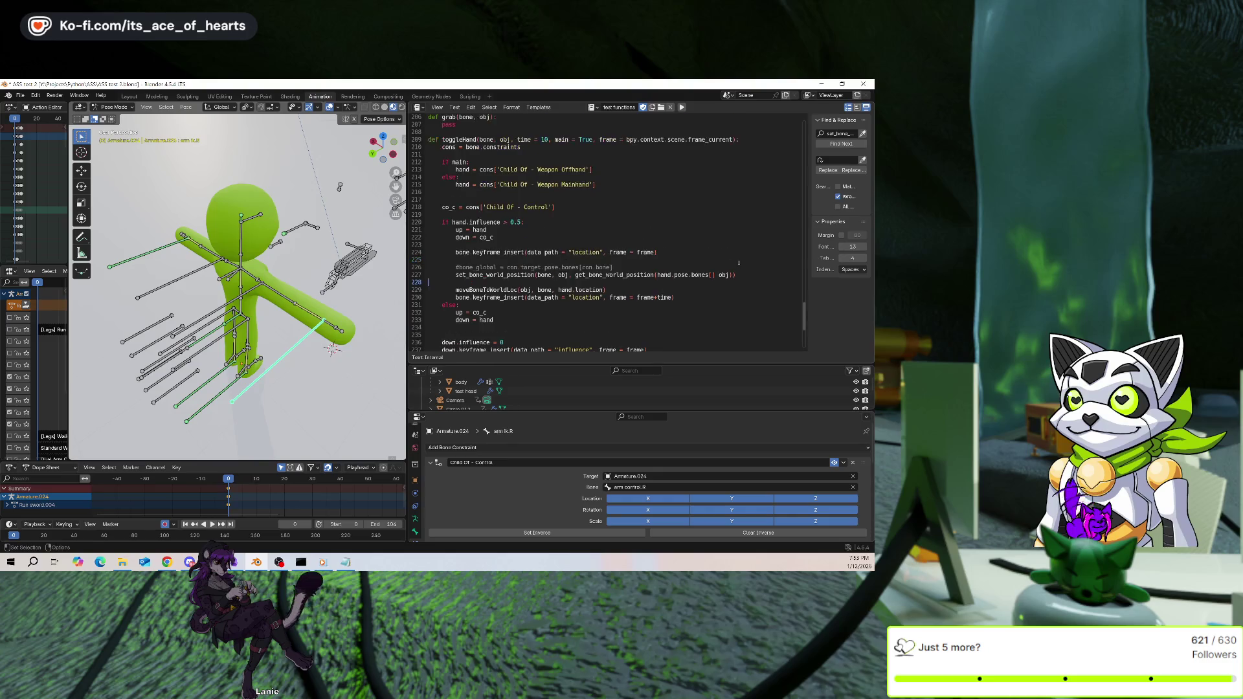
type("up.sub")
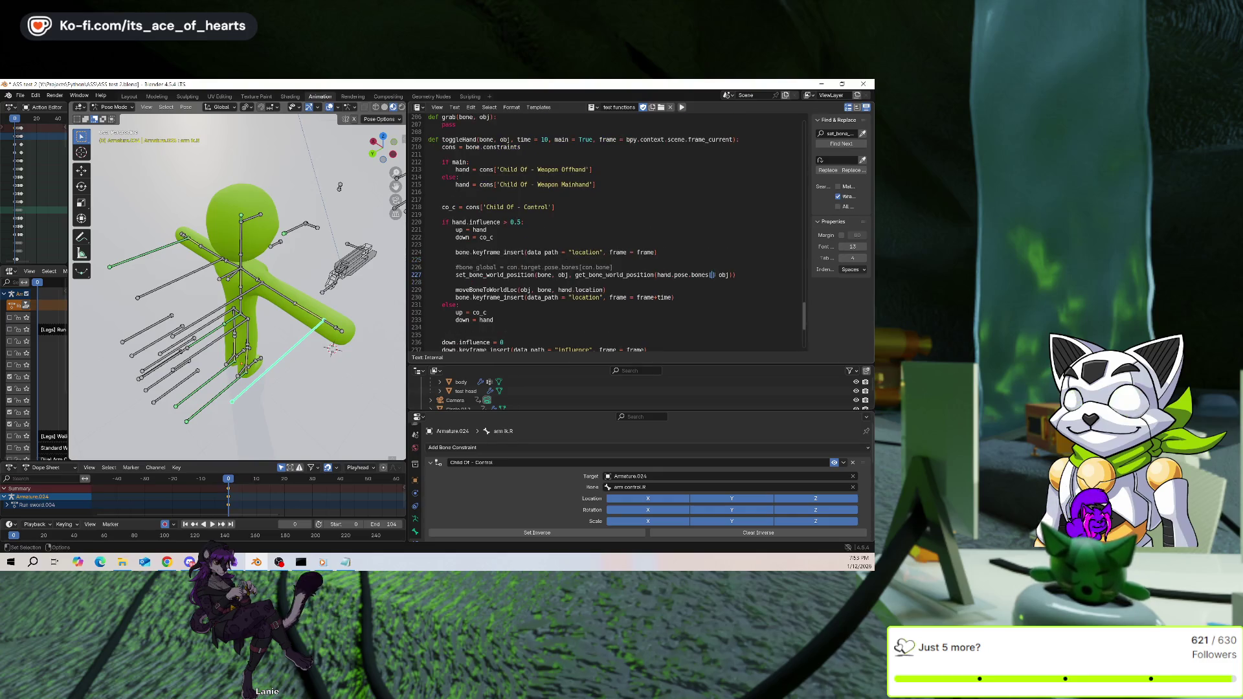
type("target")
Save AS5 test 2.blend, paste and undo the data path on line 228, and save again
key("ctrl+s")
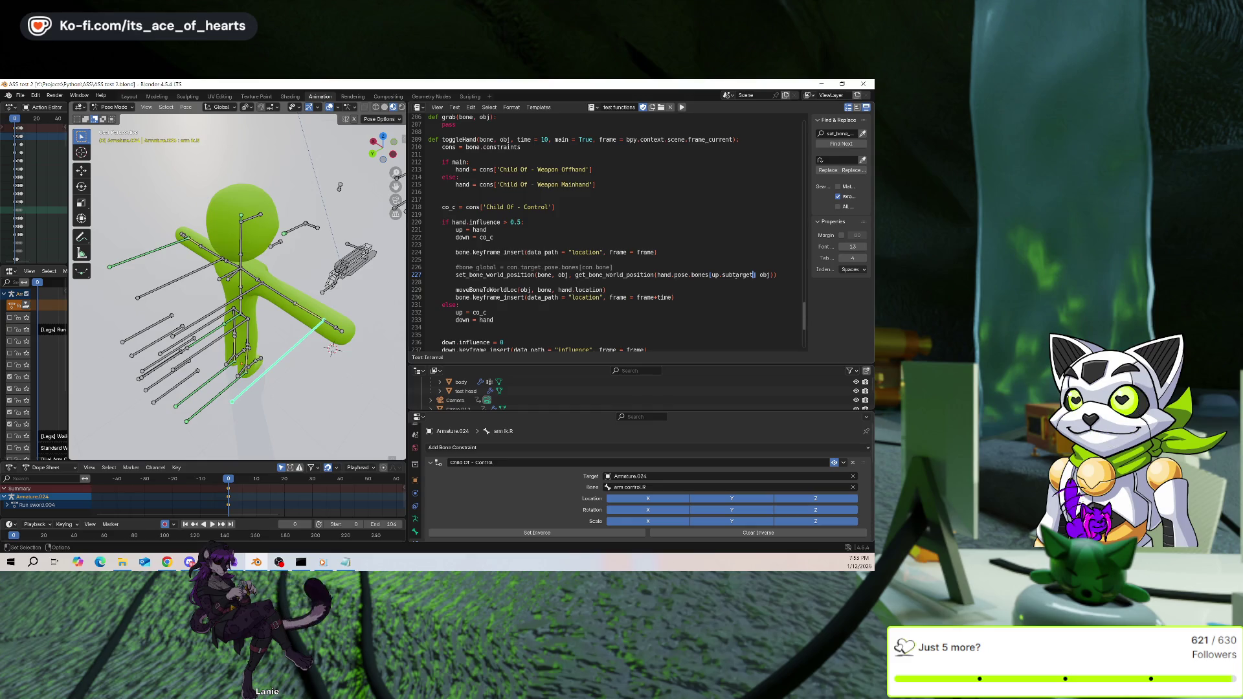
type("pose.bones[\"weapon locator.R\"].constraints[\"Child Of\"].subtarget")
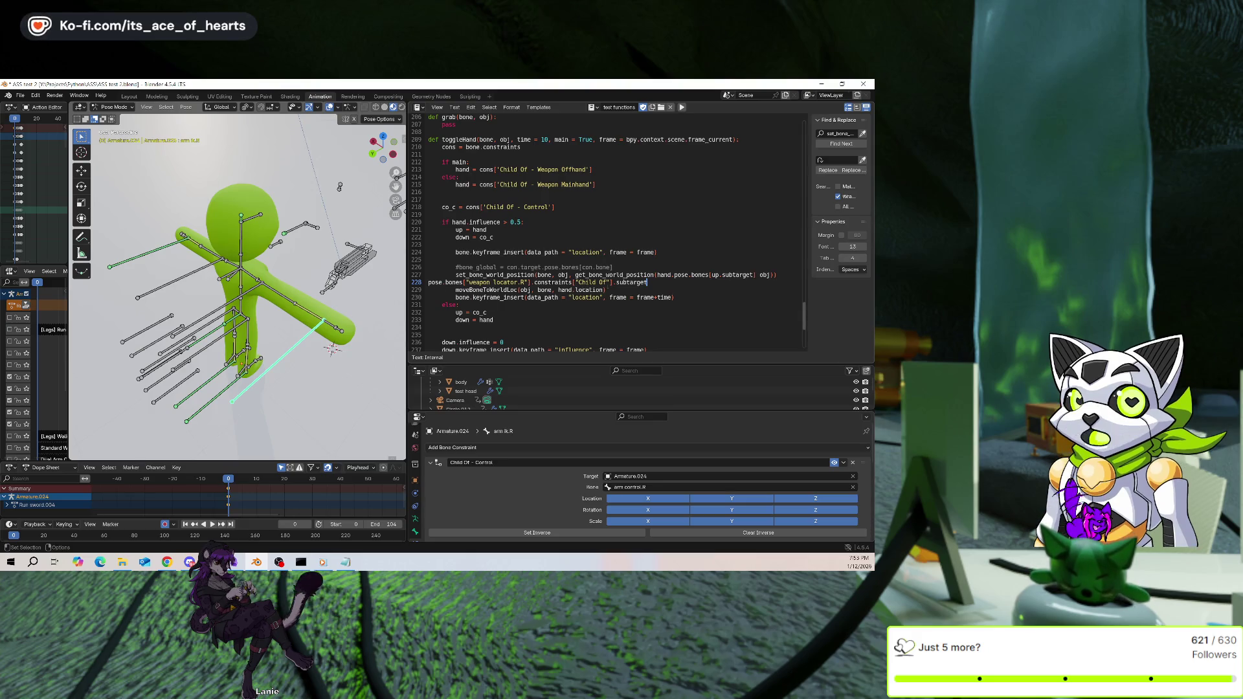
key("ctrl+z")
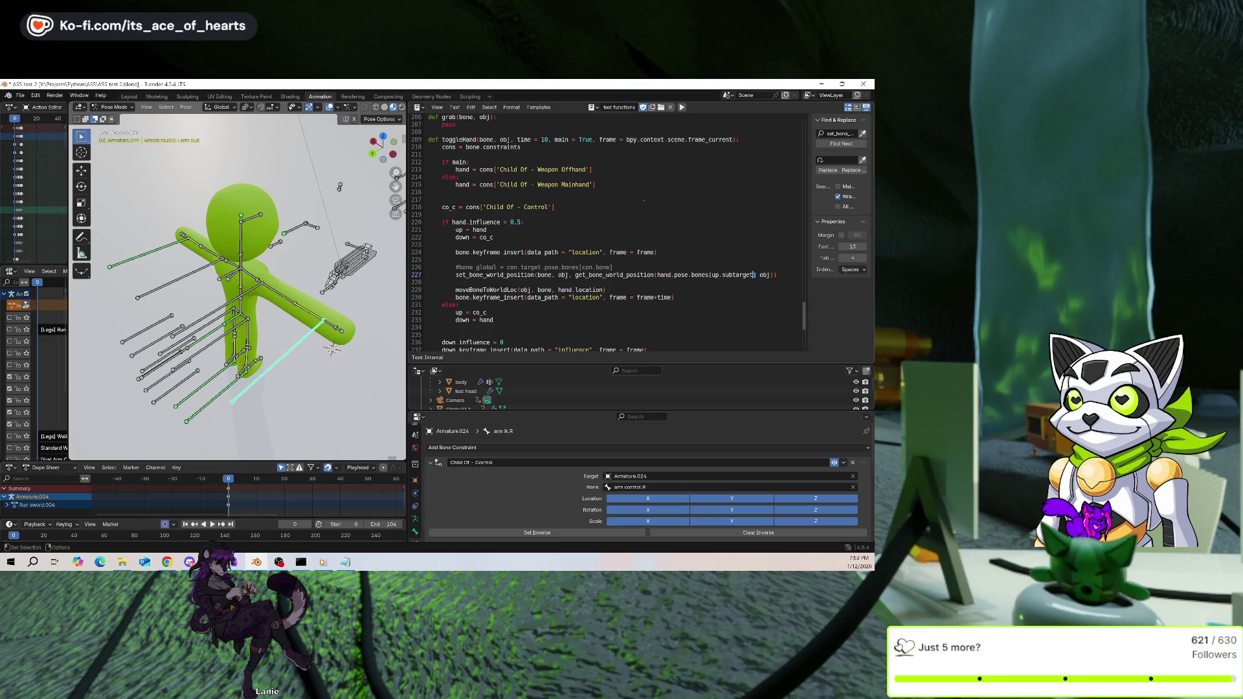
key("ctrl+s")
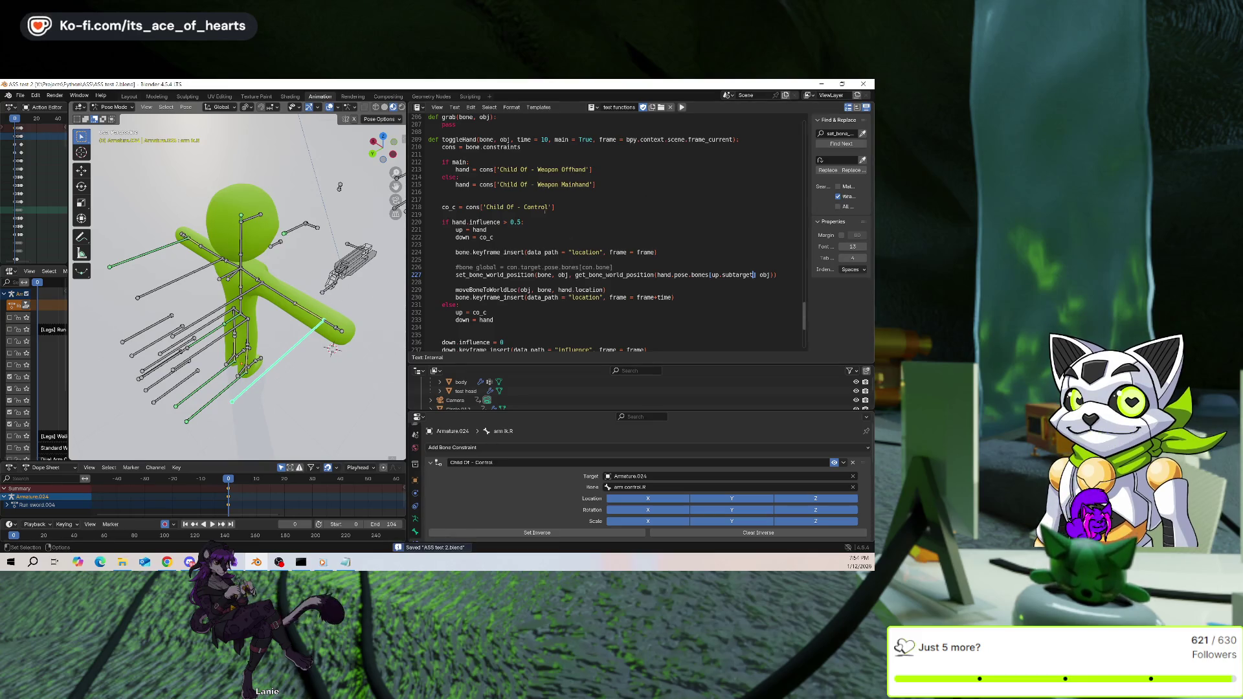
scroll(537, 228, "down", 7)
scroll(537, 228, "up", 5)
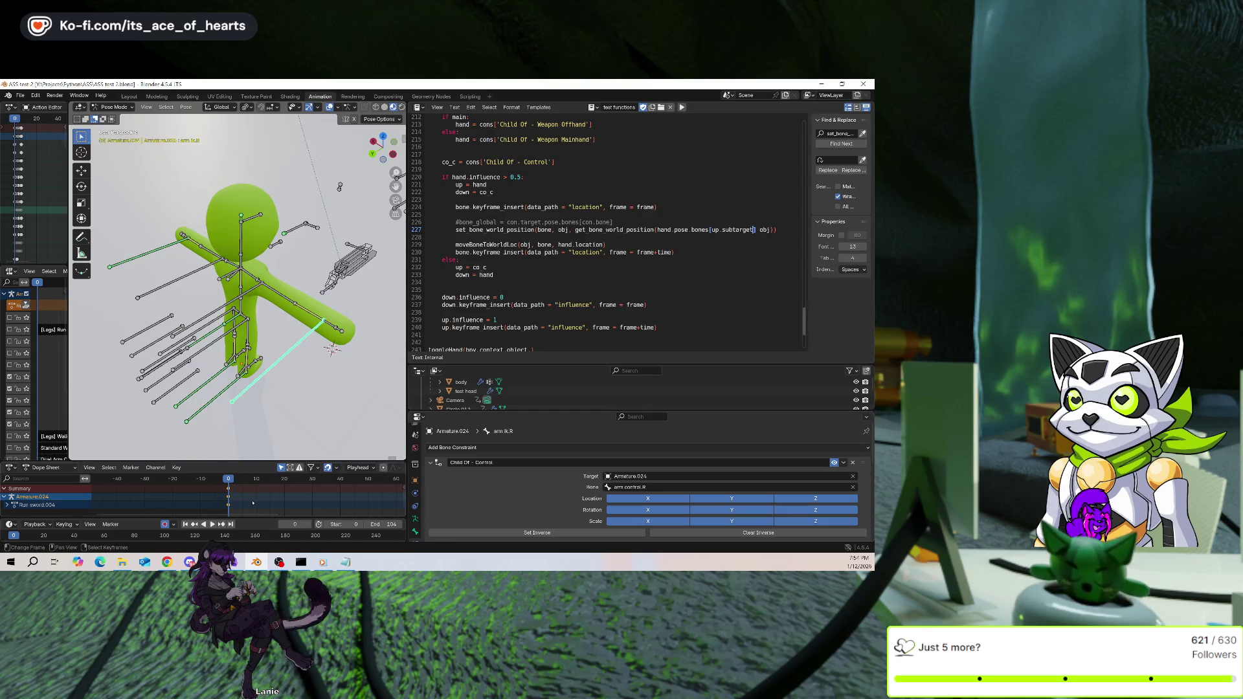
Select then deselect all armature bones and orbit to a side-on view
key("a")
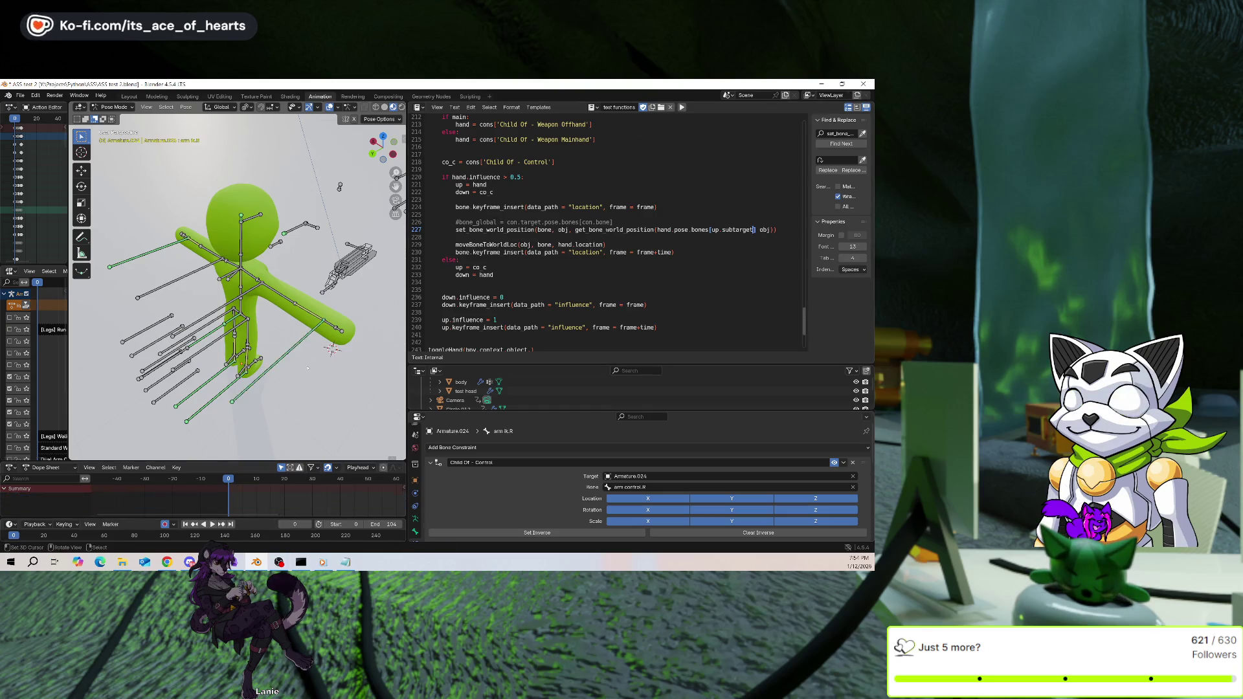
left_click(364, 310)
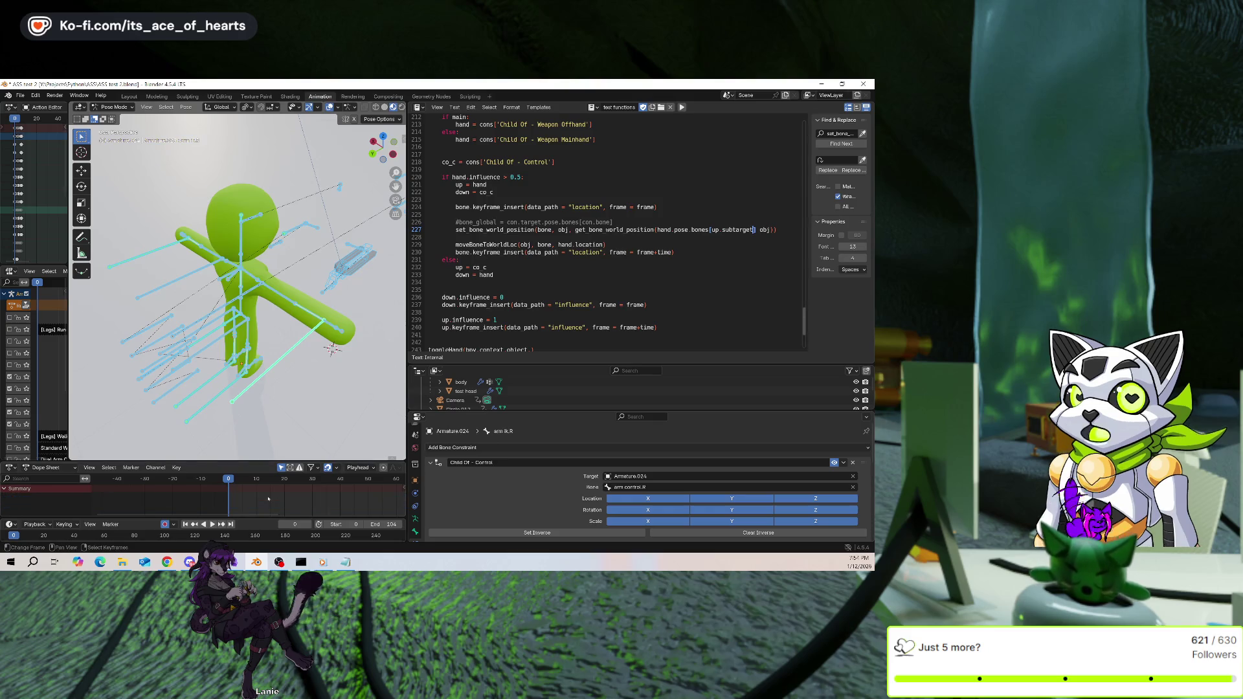
middle_click_drag(272, 291, 233, 294)
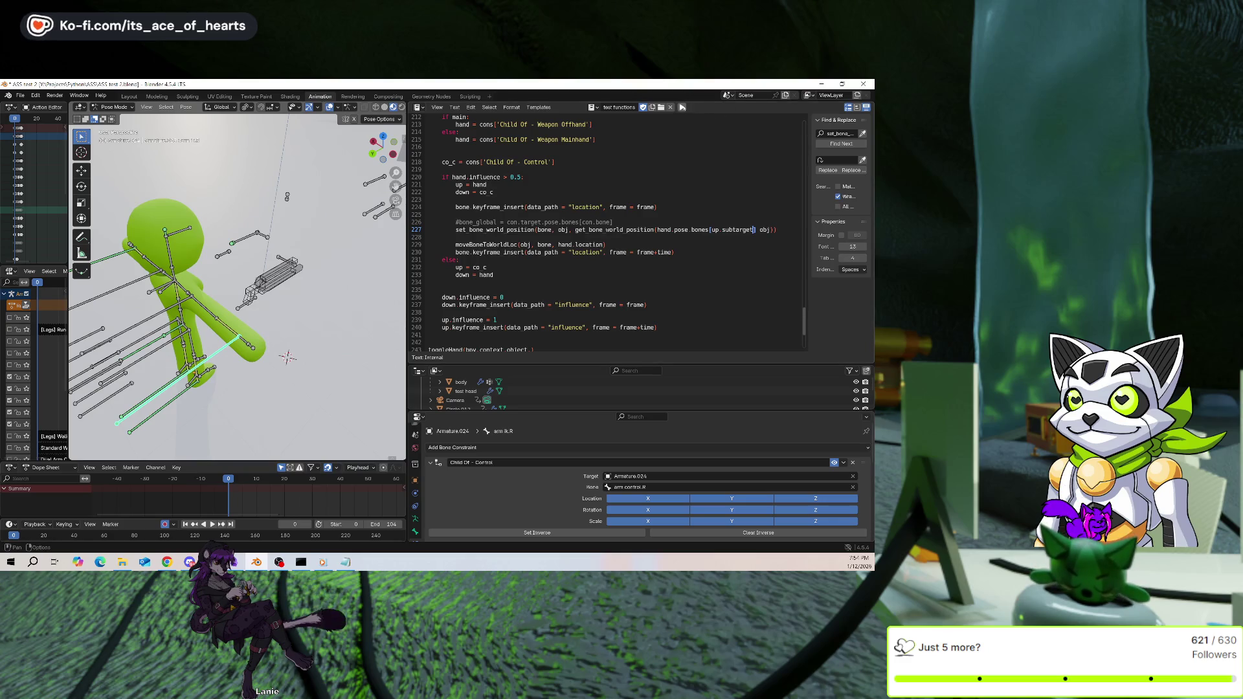
After a SyntaxError, add the comma after up.subtarget] on line 227, save, and rerun the script
left_click(683, 108)
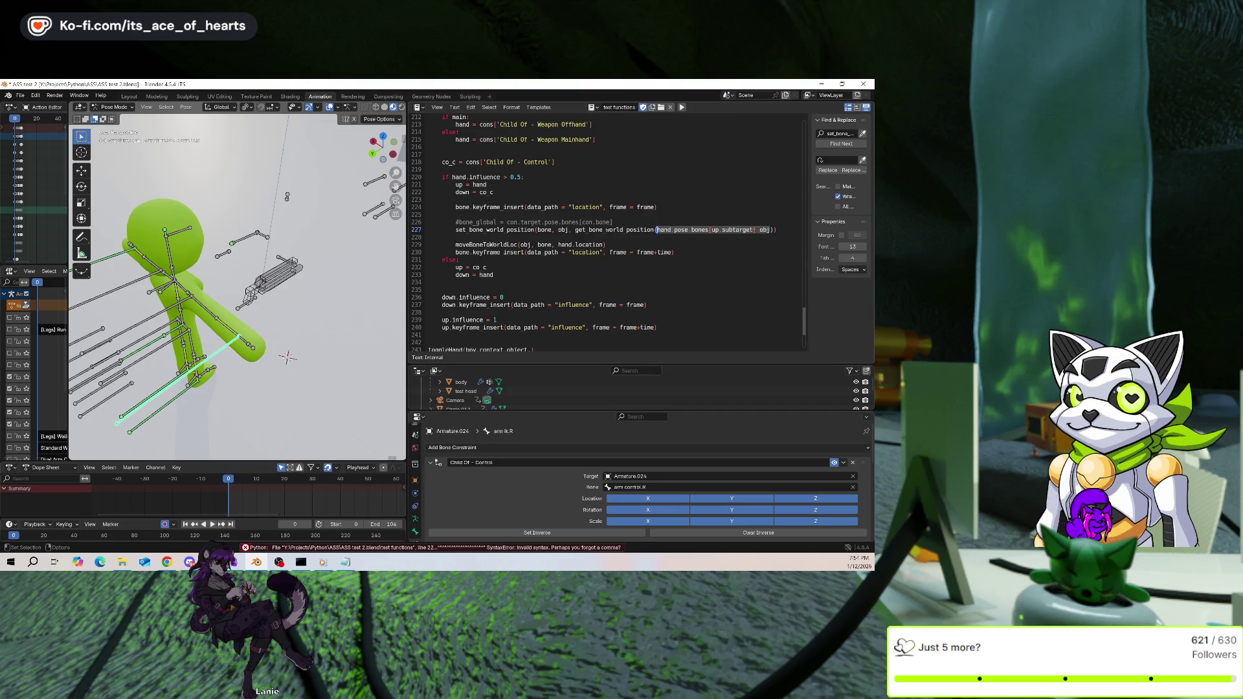
left_click(428, 237)
left_click(758, 230)
type(",")
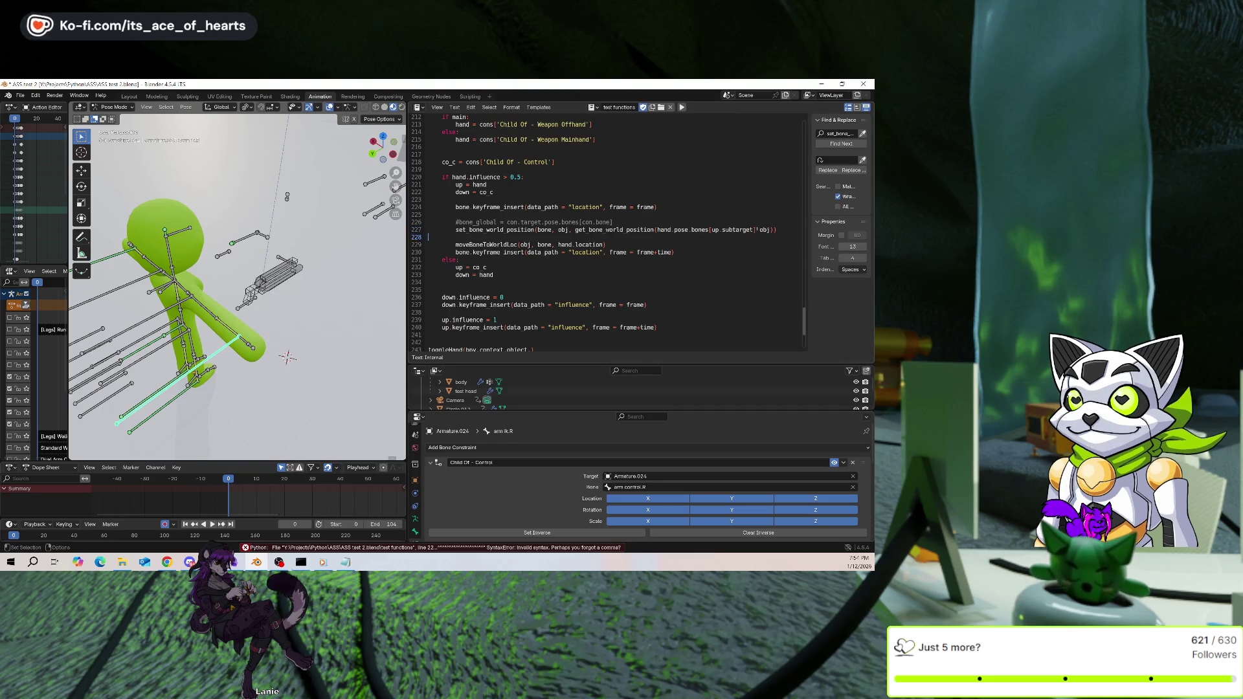
key("ctrl+s")
left_click(681, 108)
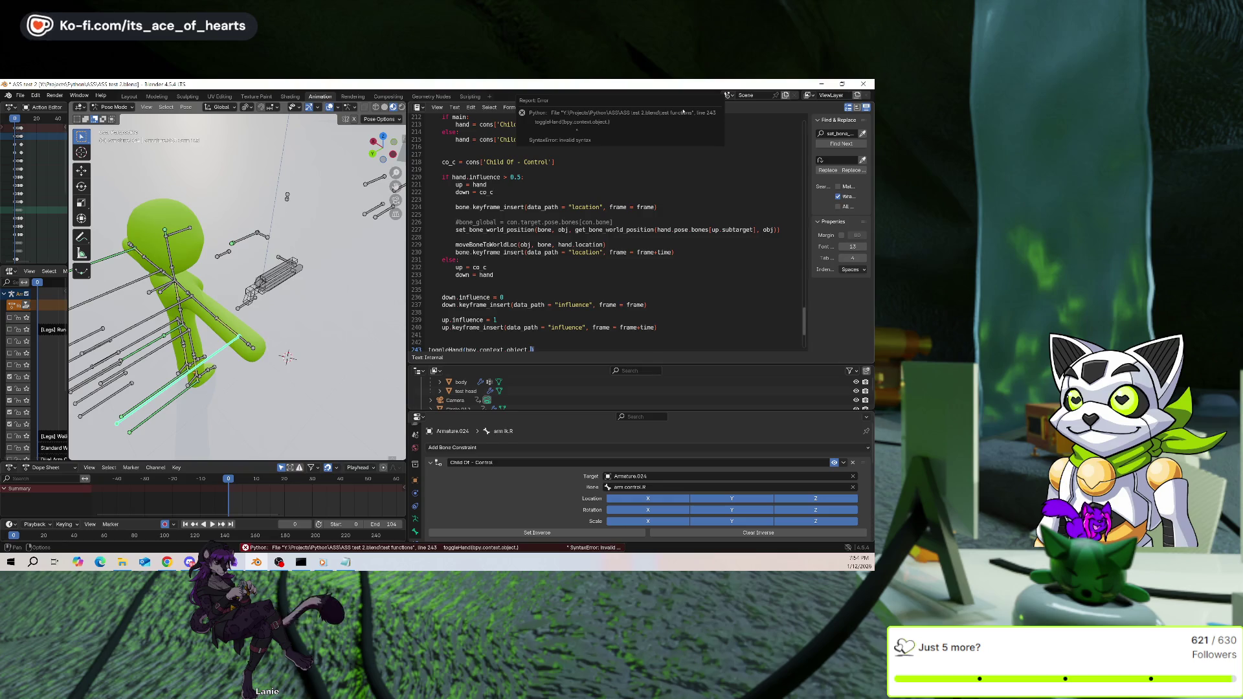
Make the first toggleHand argument on line 243 bpy.context.active_pose_bone
scroll(589, 304, "down", 2)
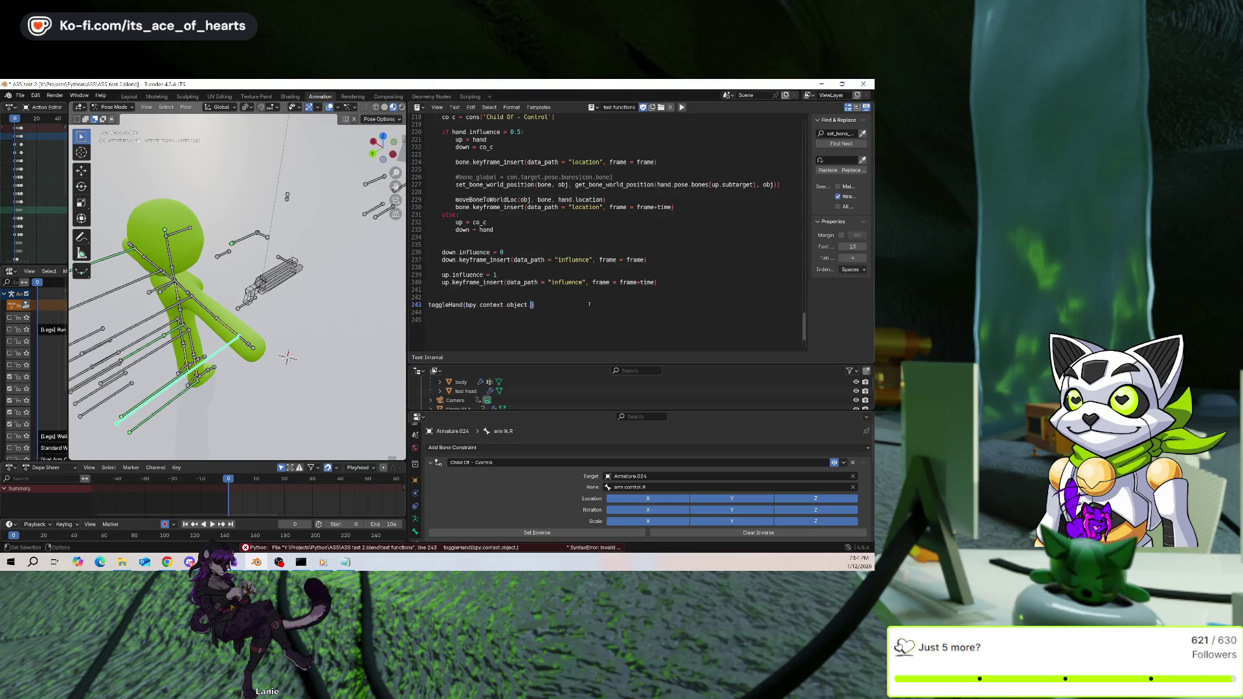
left_click_drag(501, 304, 476, 305)
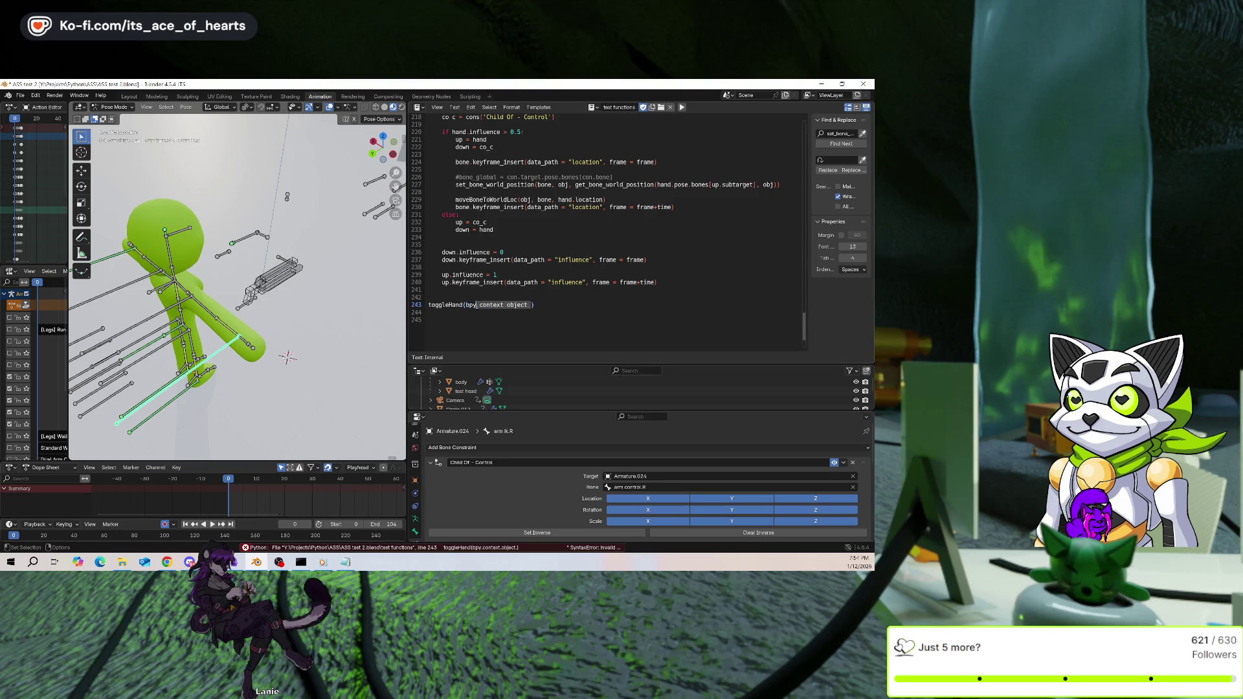
scroll(468, 305, "up", 7)
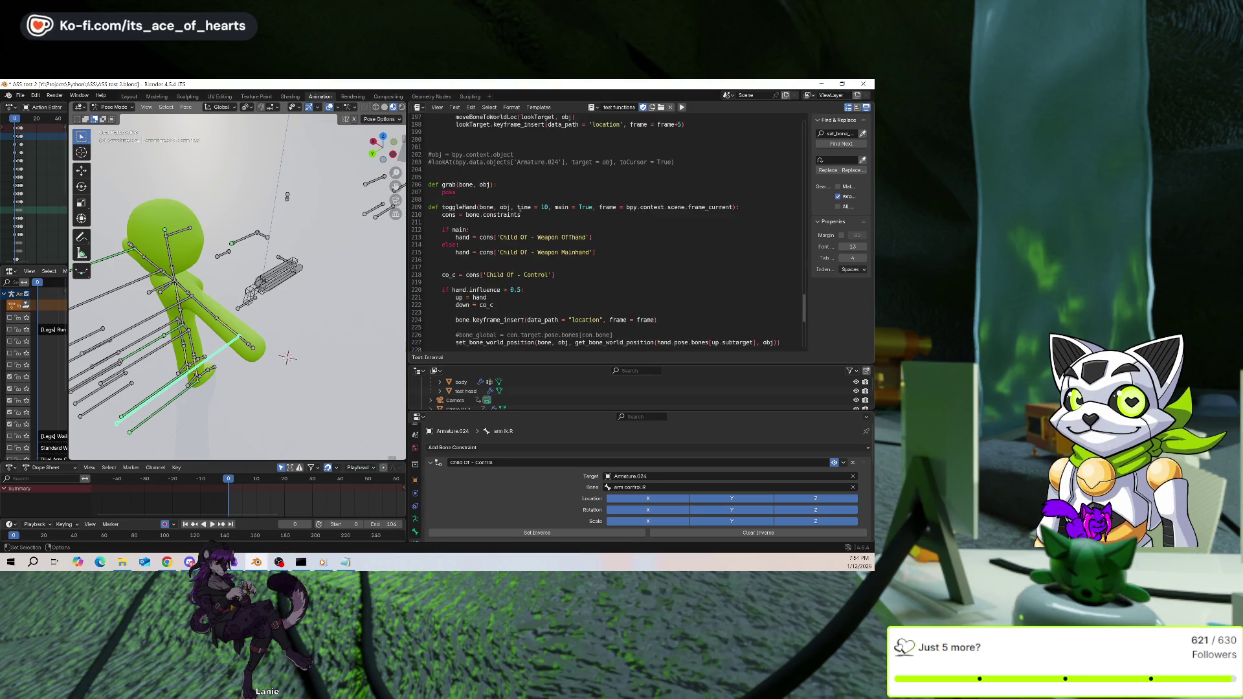
scroll(532, 219, "down", 7)
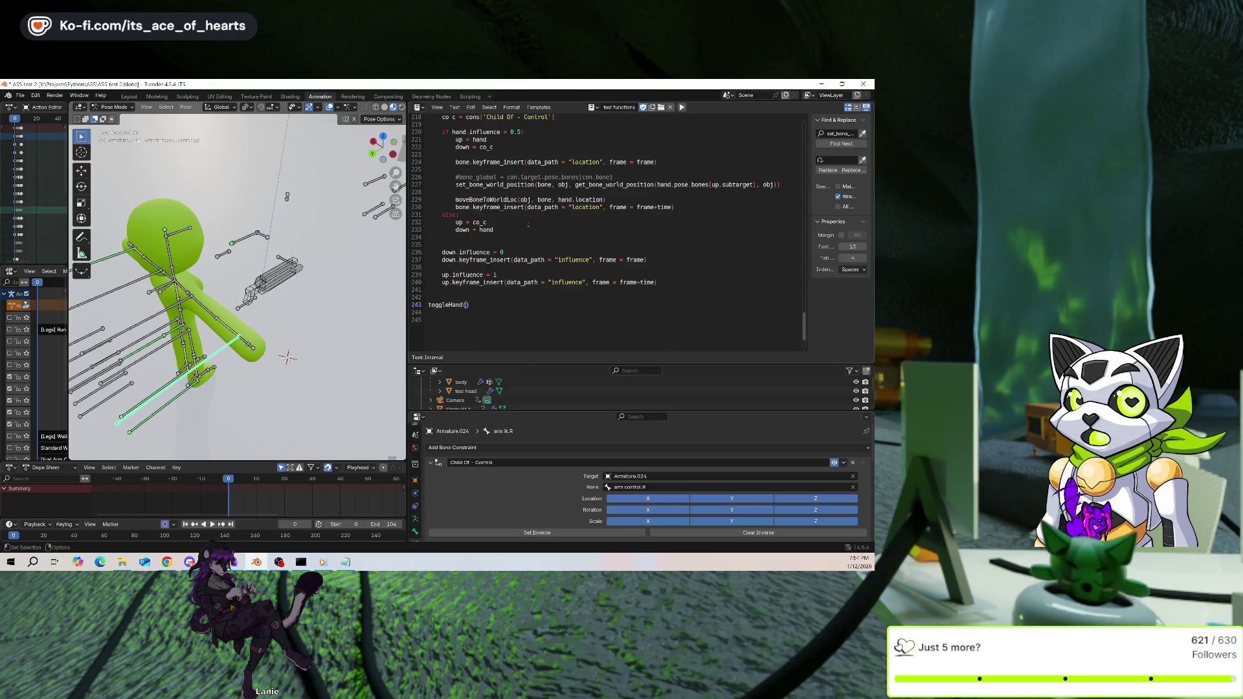
type("bpy.context.object")
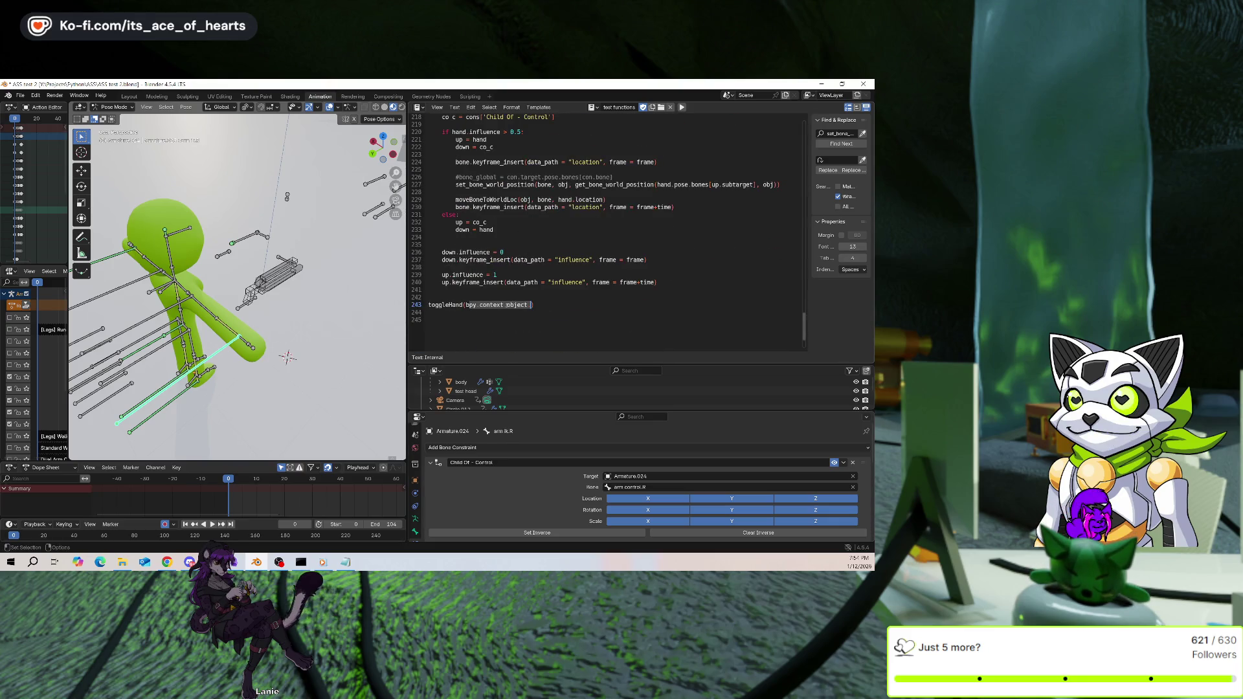
double_click(517, 305)
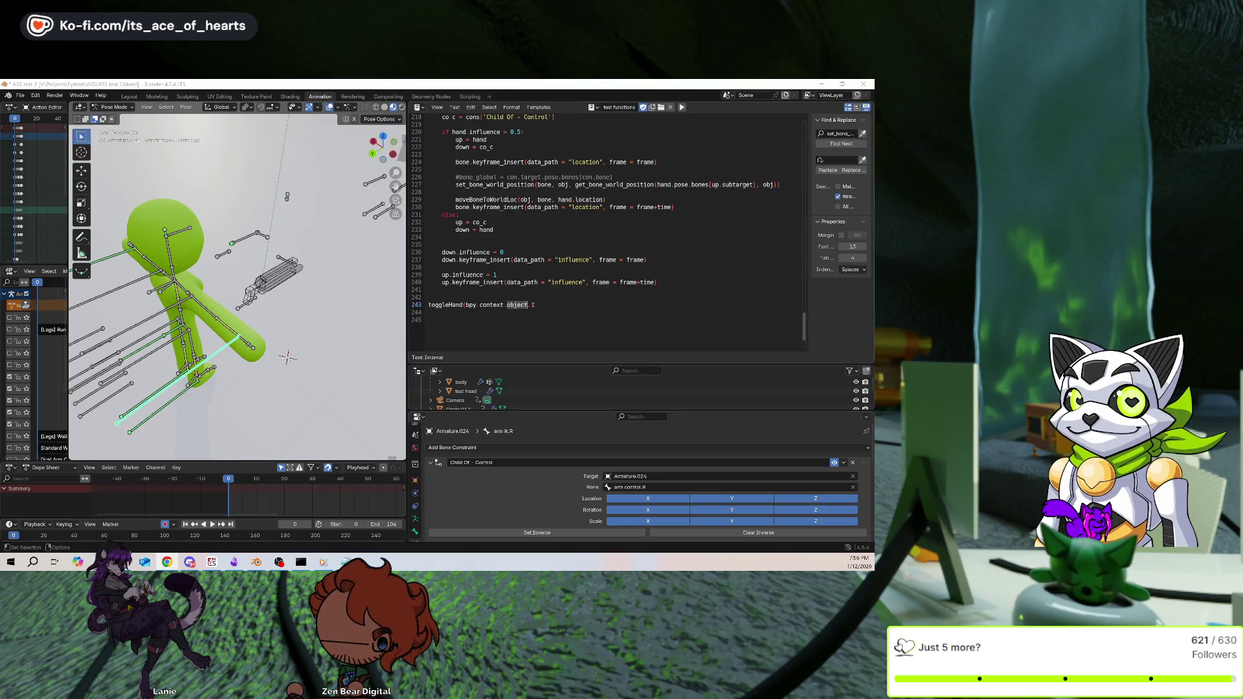
left_click(564, 308)
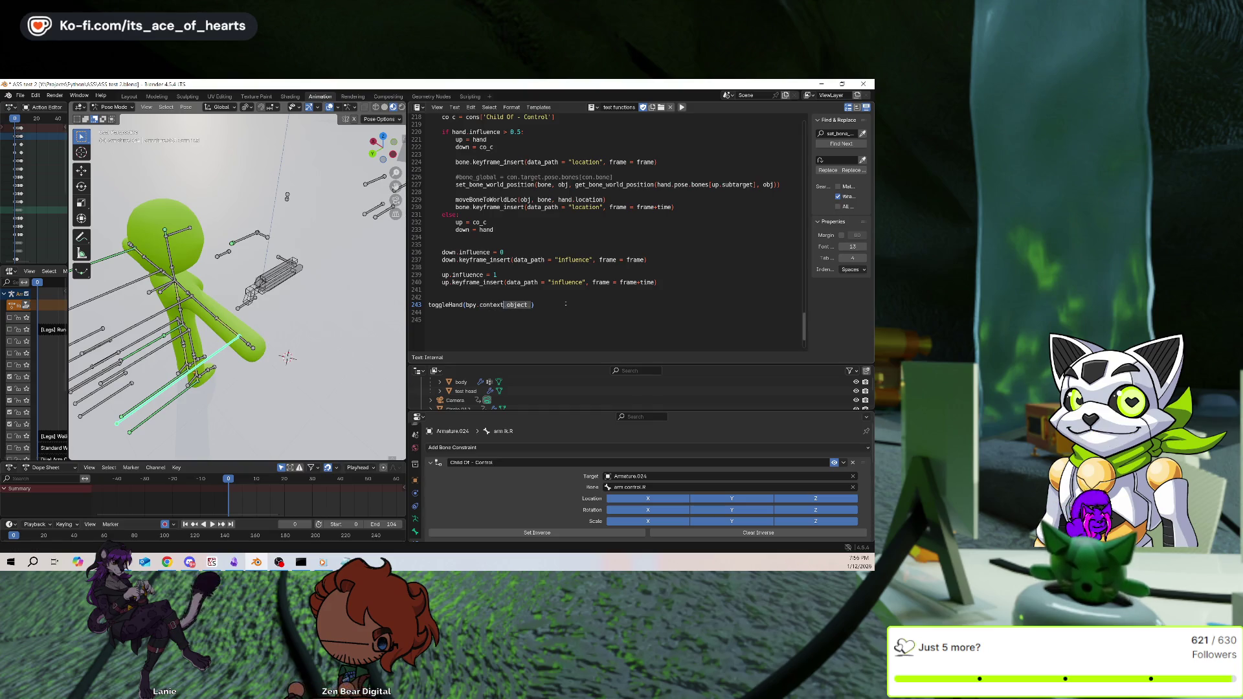
type("adtive_pose_bo")
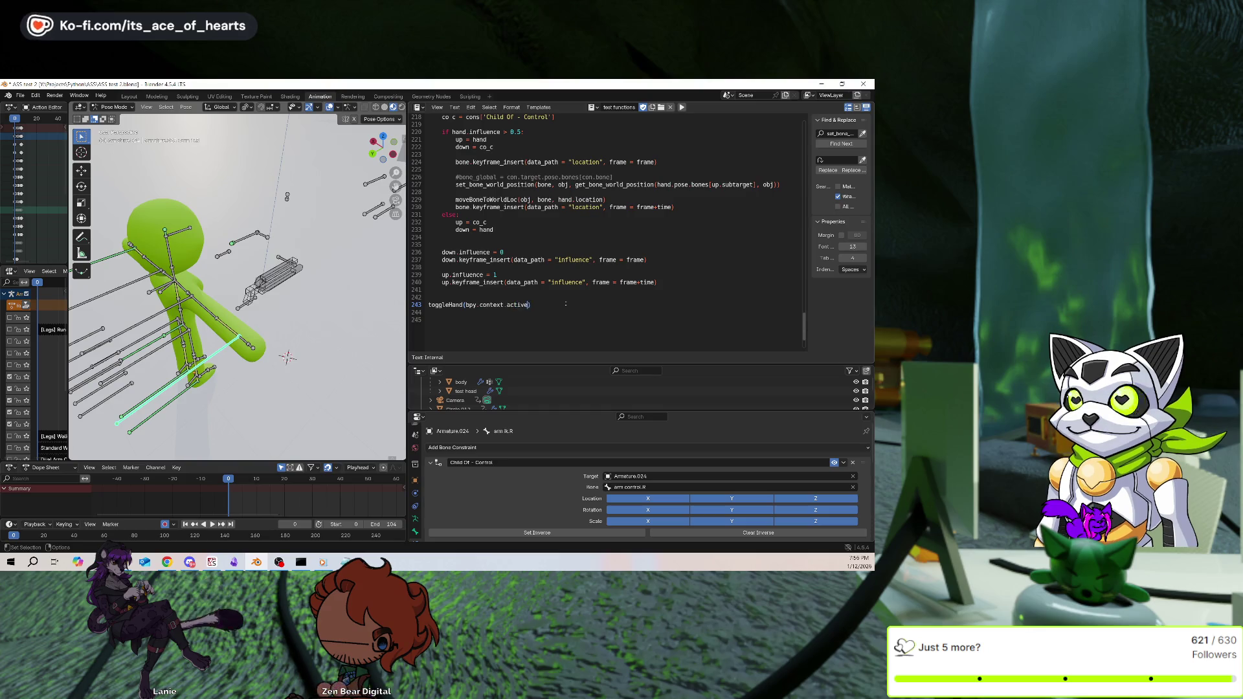
type("ne")
key("Down")
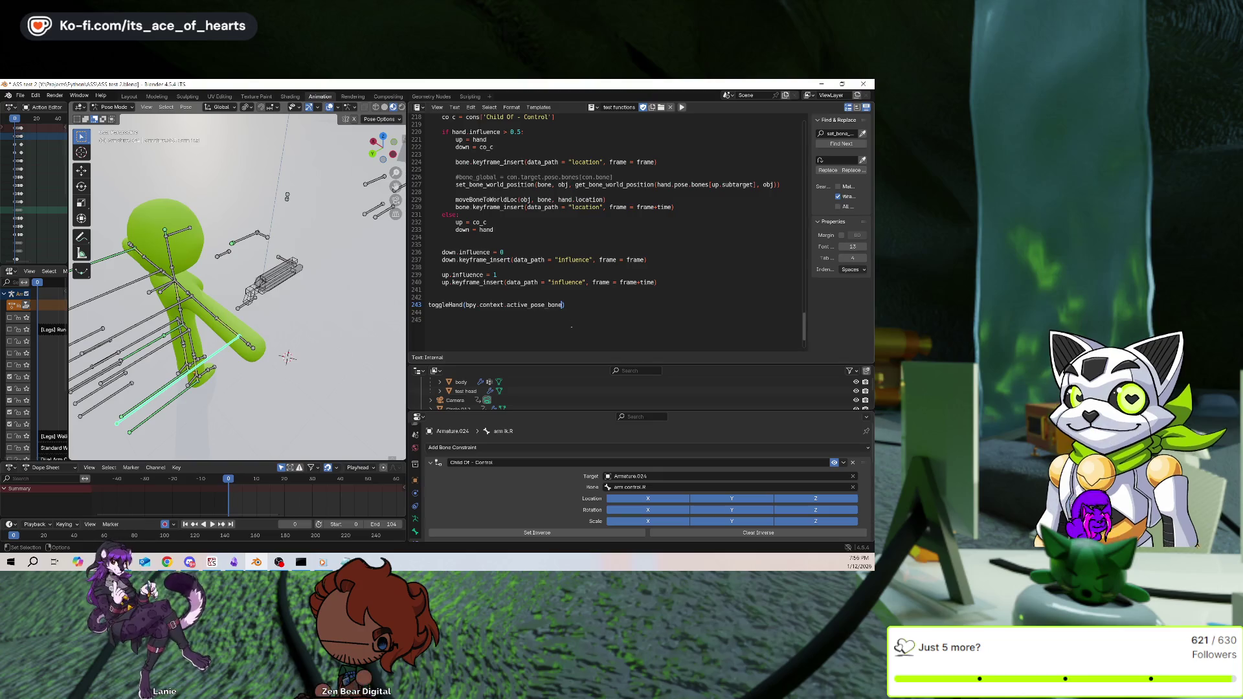
Type bpy.context.object as the second toggleHand argument on line 243
scroll(642, 212, "up", 7)
scroll(642, 212, "down", 6)
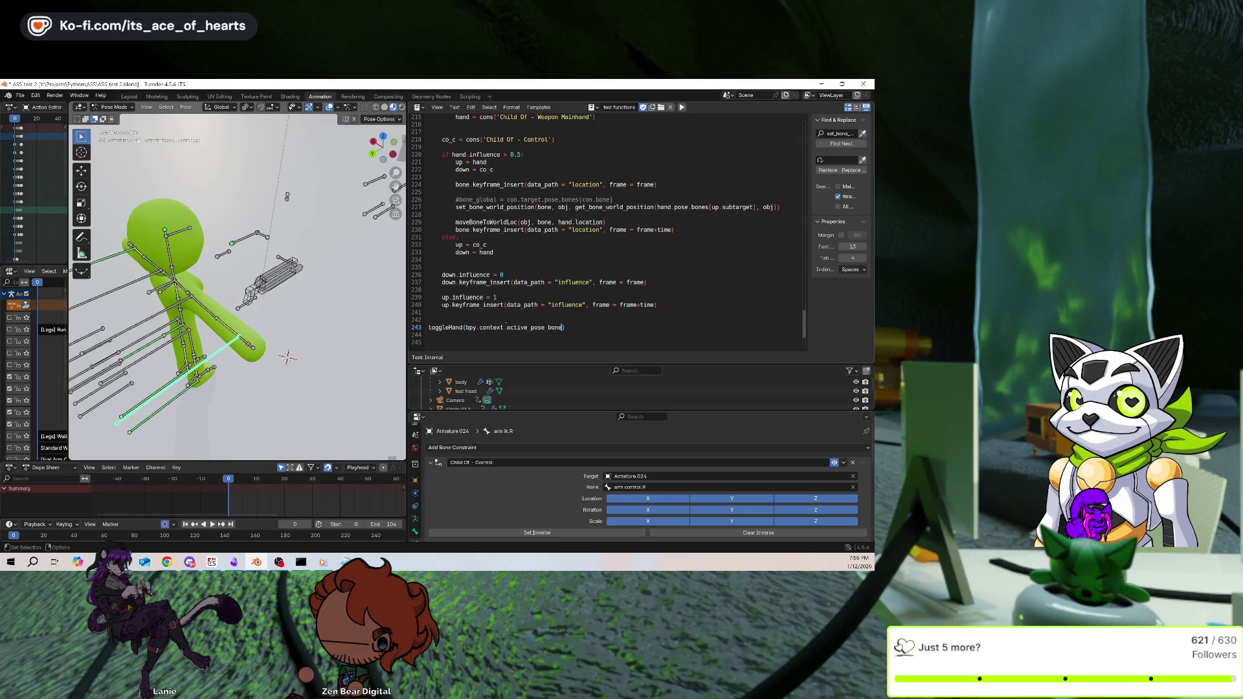
scroll(510, 316, "up", 6)
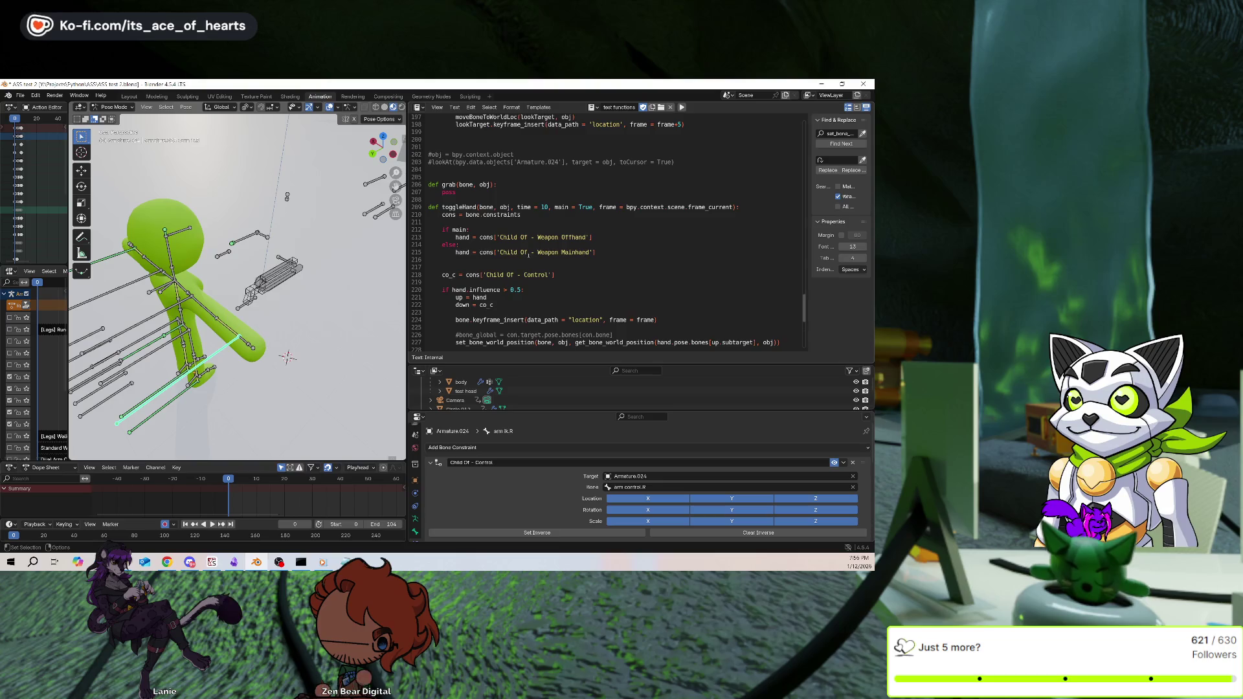
scroll(538, 238, "down", 6)
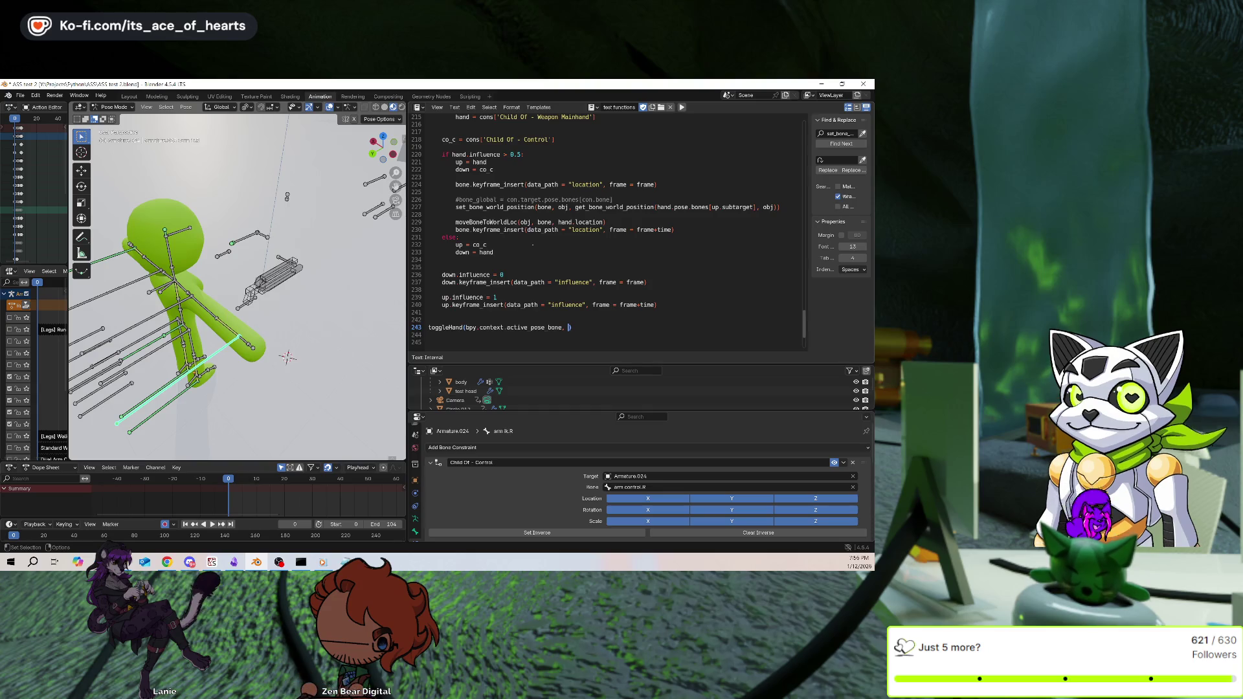
scroll(532, 244, "up", 4)
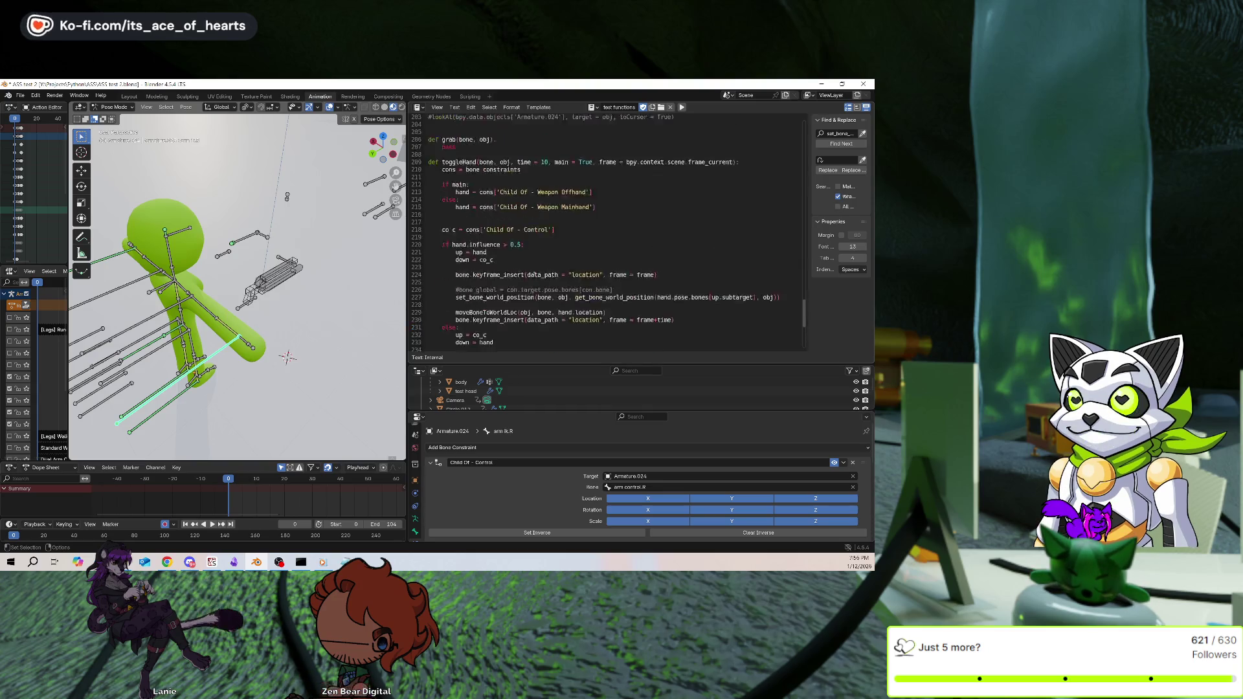
scroll(538, 242, "down", 5)
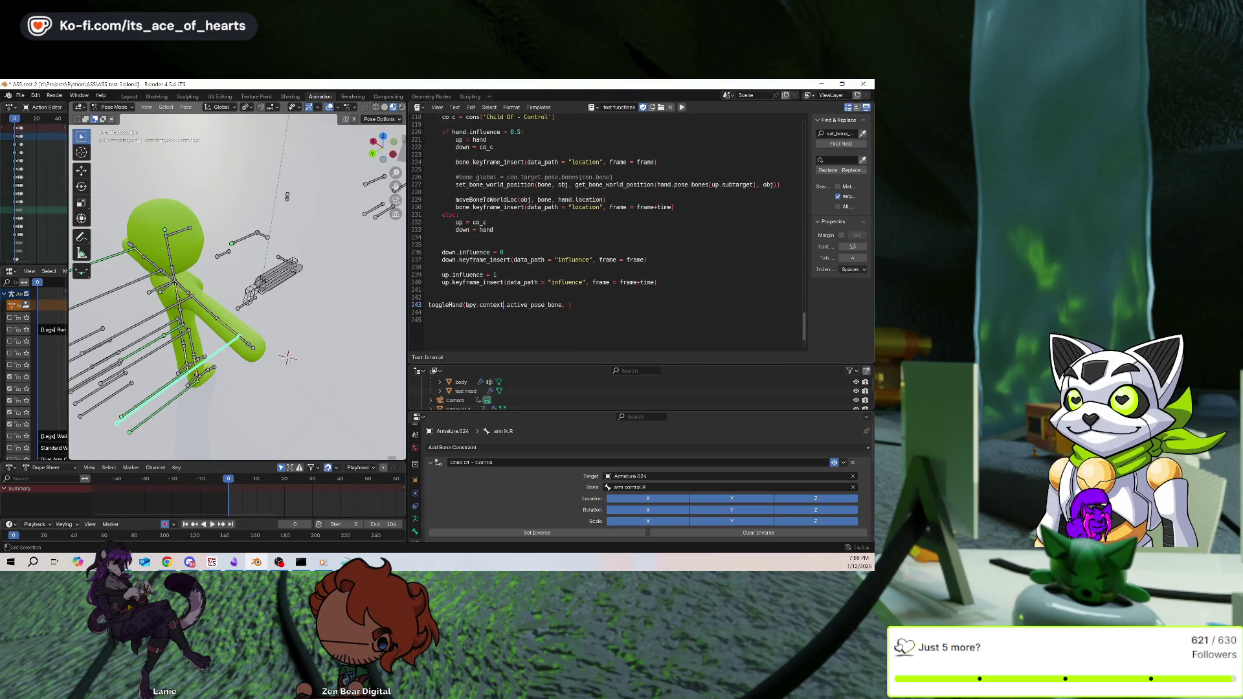
key("ctrl+shift+Left")
key("ctrl+shift+Left")
key("ctrl+shift+Left")
type("bpy.context.")
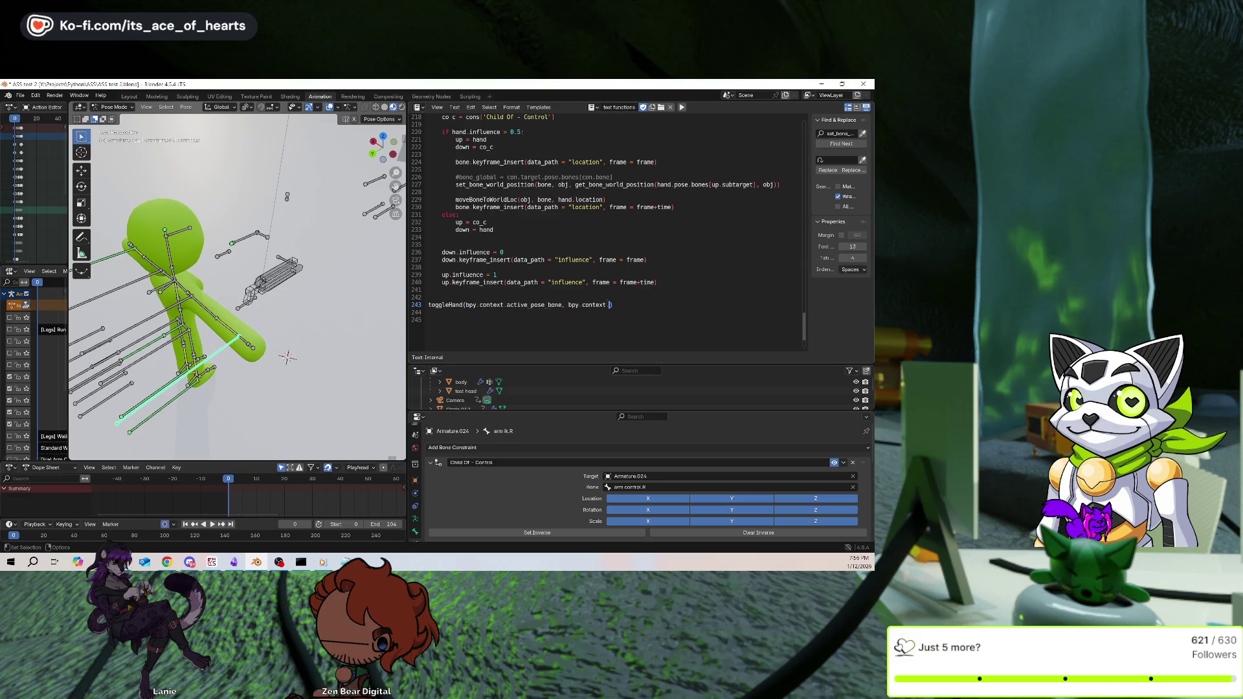
key("BackSpace")
key("BackSpace")
key("BackSpace")
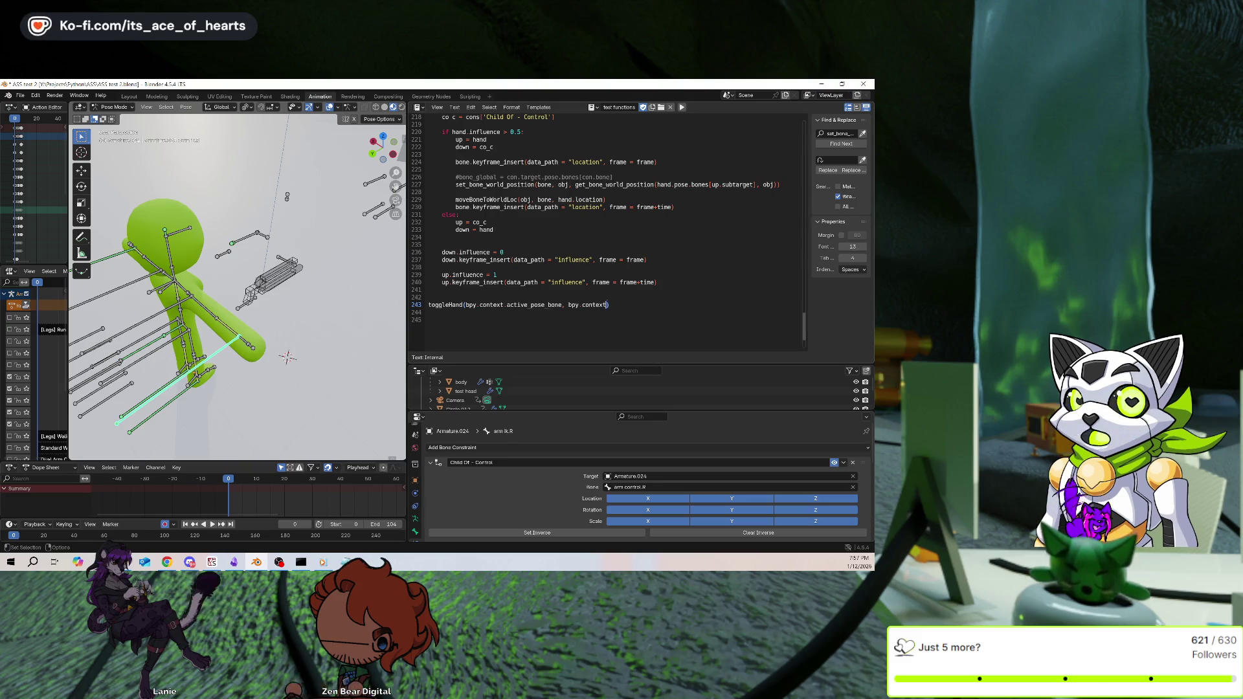
type(".object")
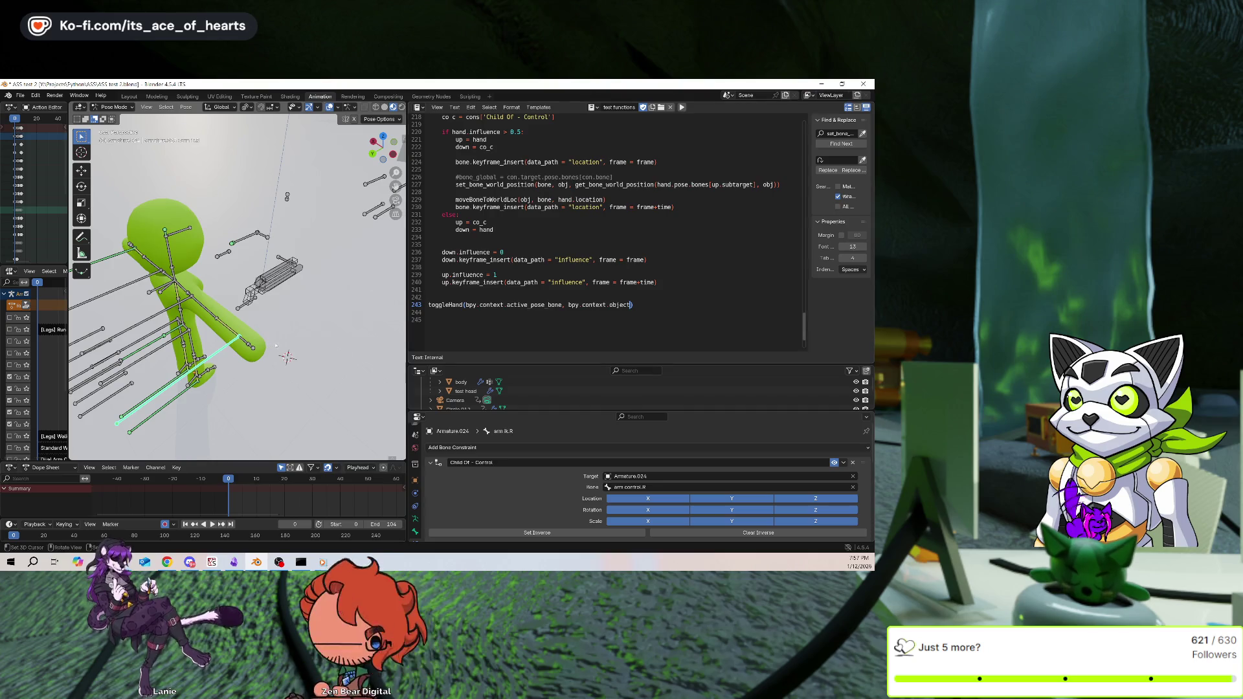
Orbit the view slightly and save AS5 test 2.blend
middle_click_drag(295, 324, 278, 317)
key("ctrl+s")
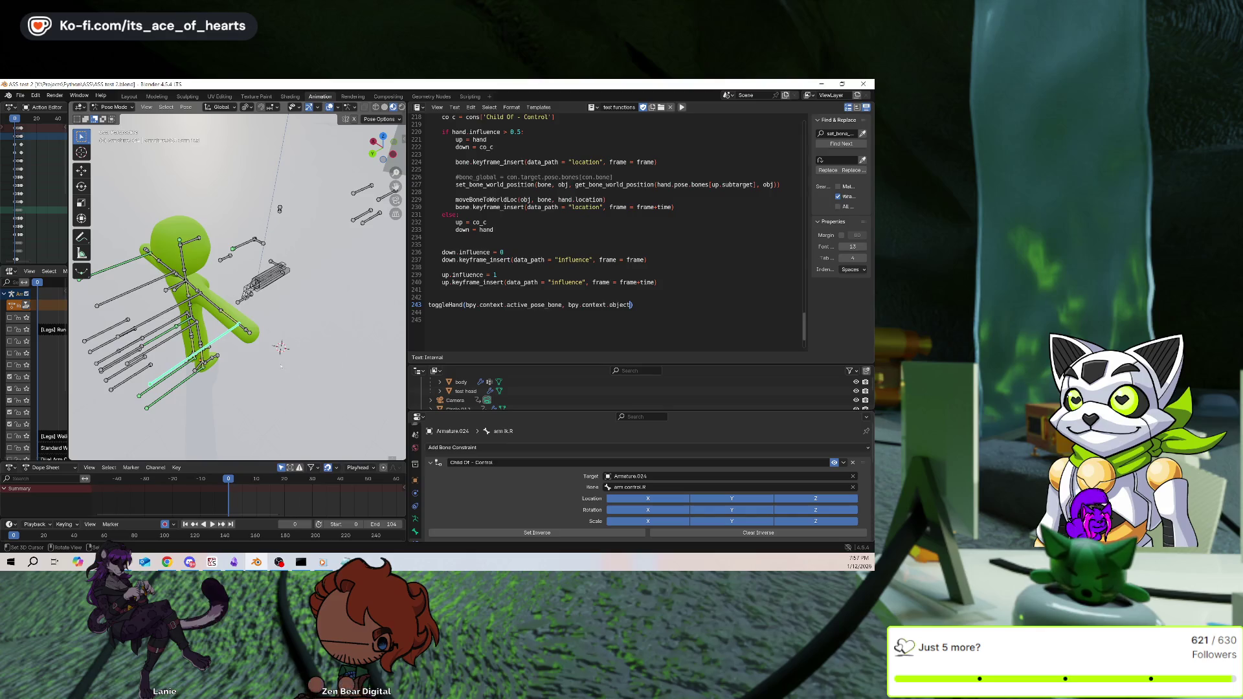
key("ctrl+s")
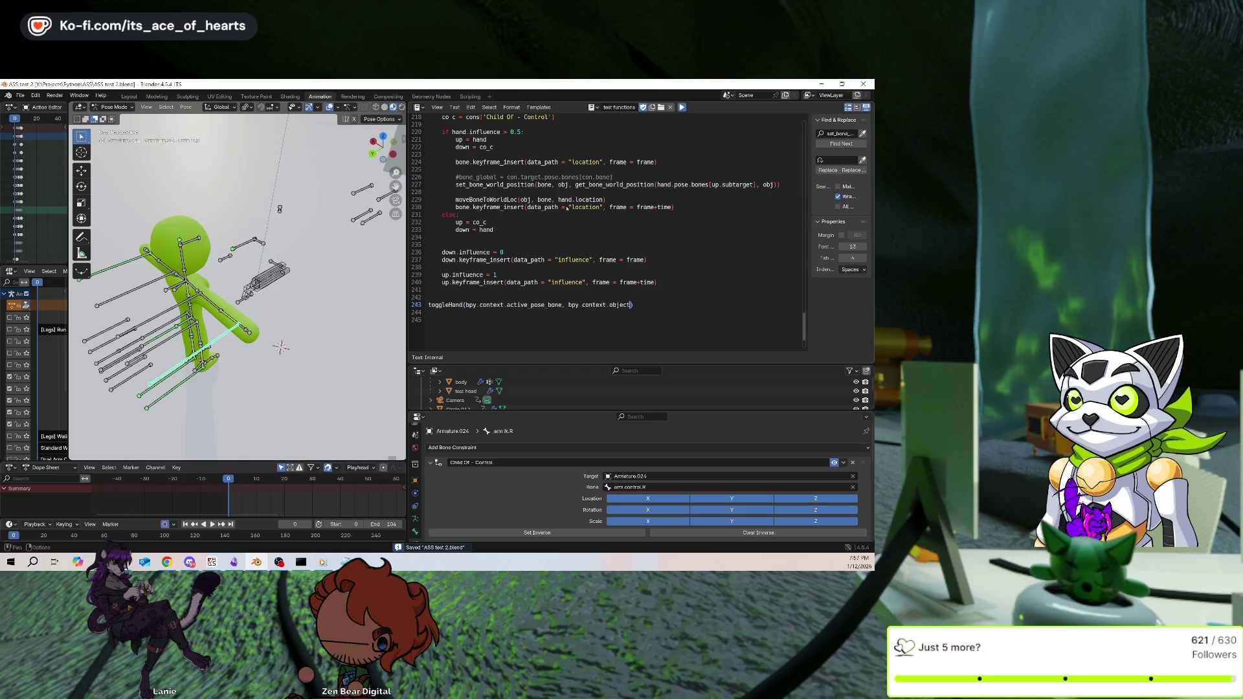
Run the toggleHand script with Alt+P and play the animation to check the weapon constraint influences
key("alt+p")
scroll(390, 277, "down", 1)
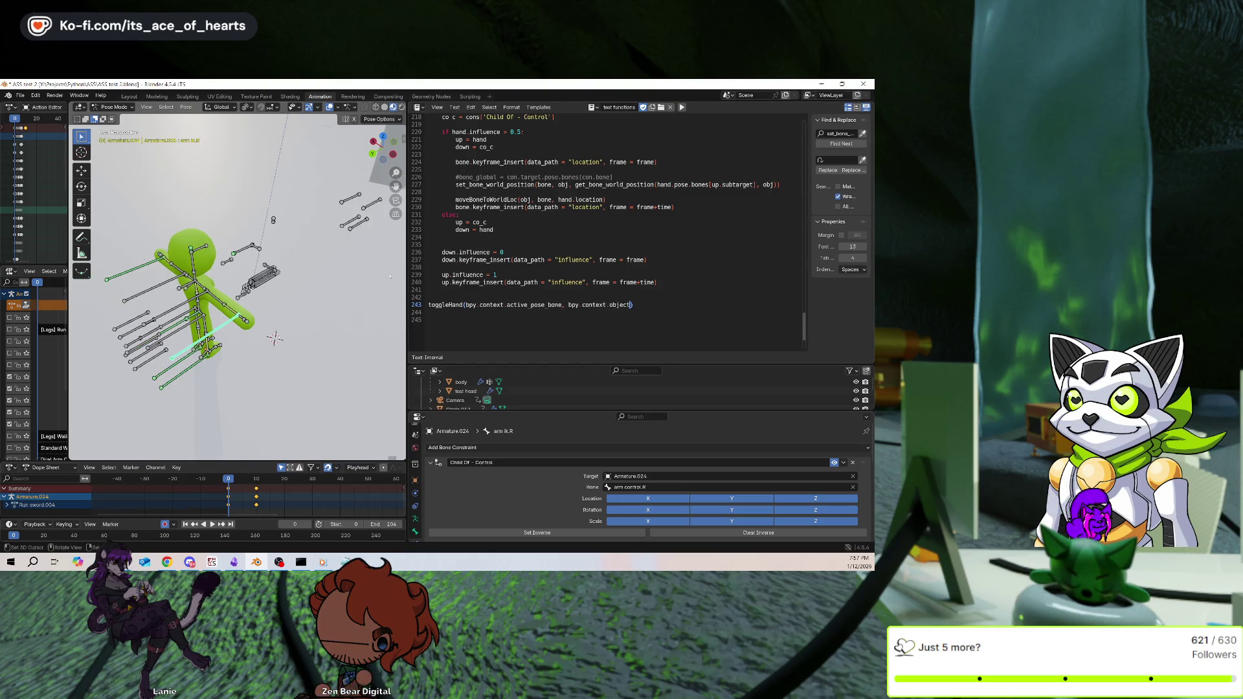
middle_click_drag(390, 277, 382, 280)
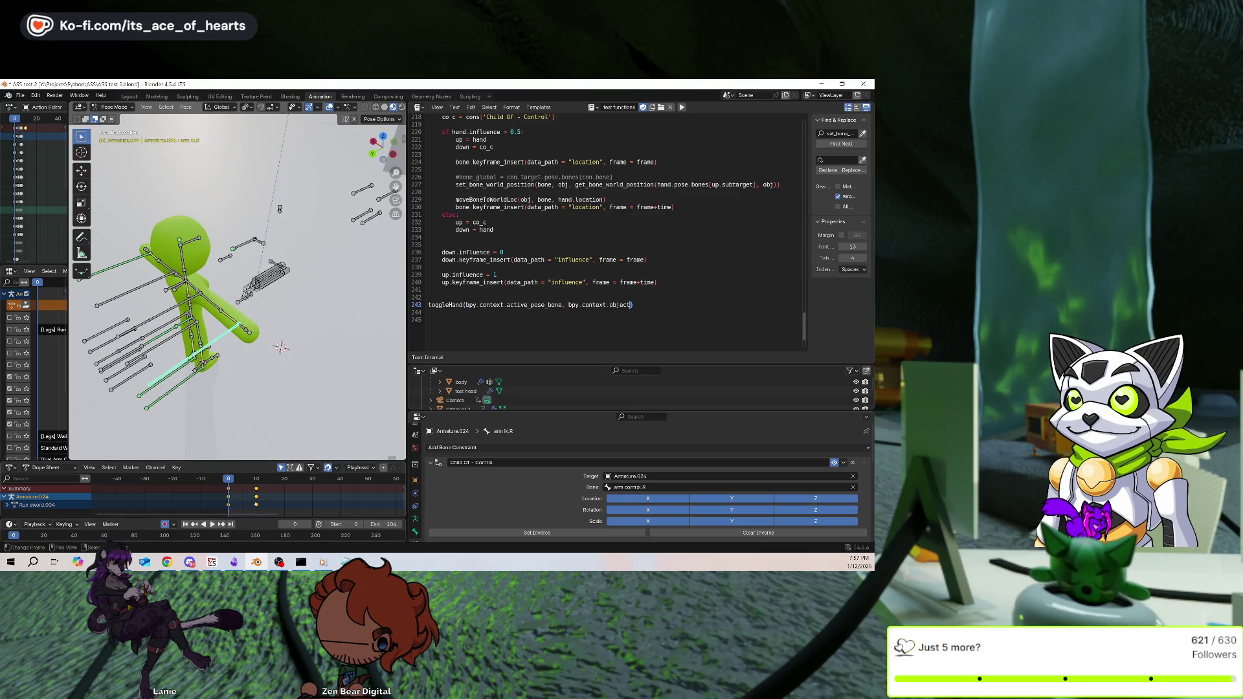
key("space")
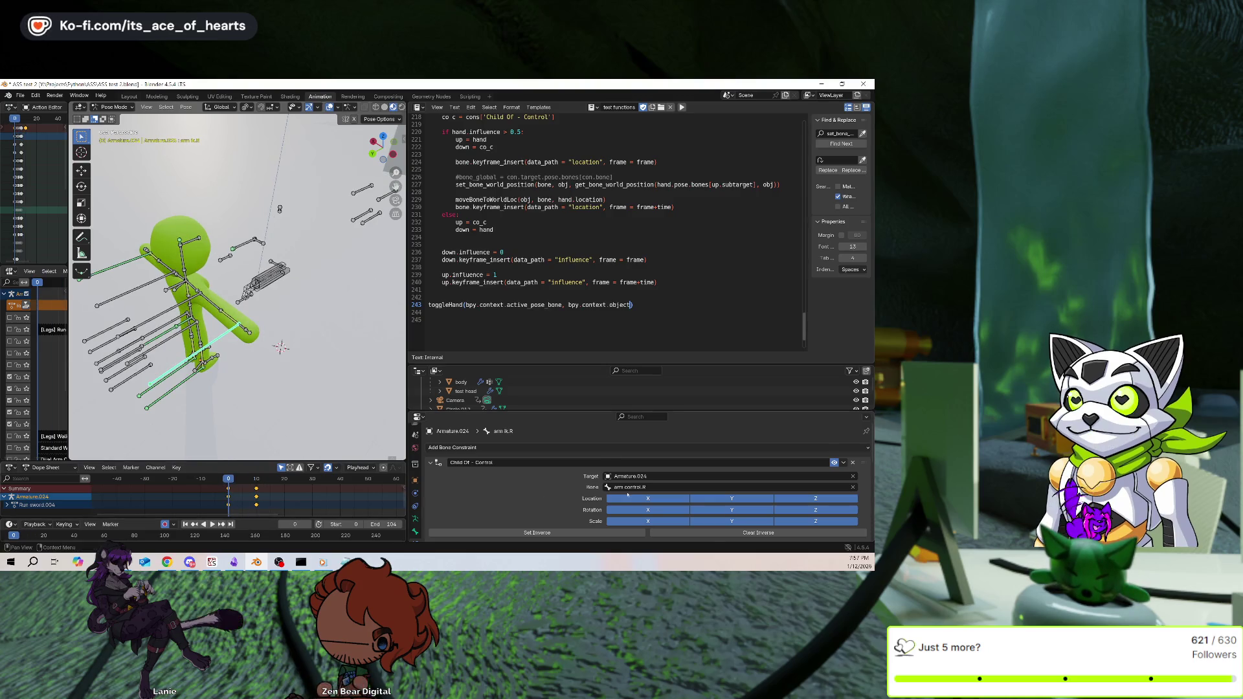
scroll(627, 493, "down", 2)
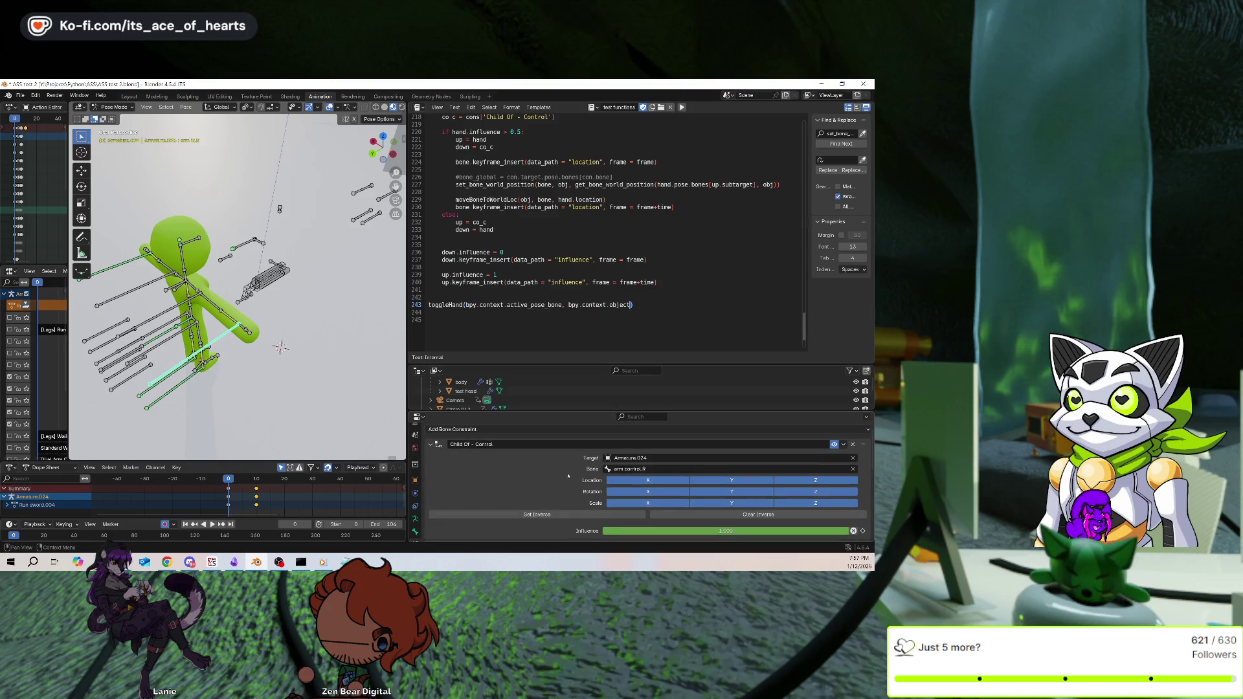
scroll(567, 476, "down", 5)
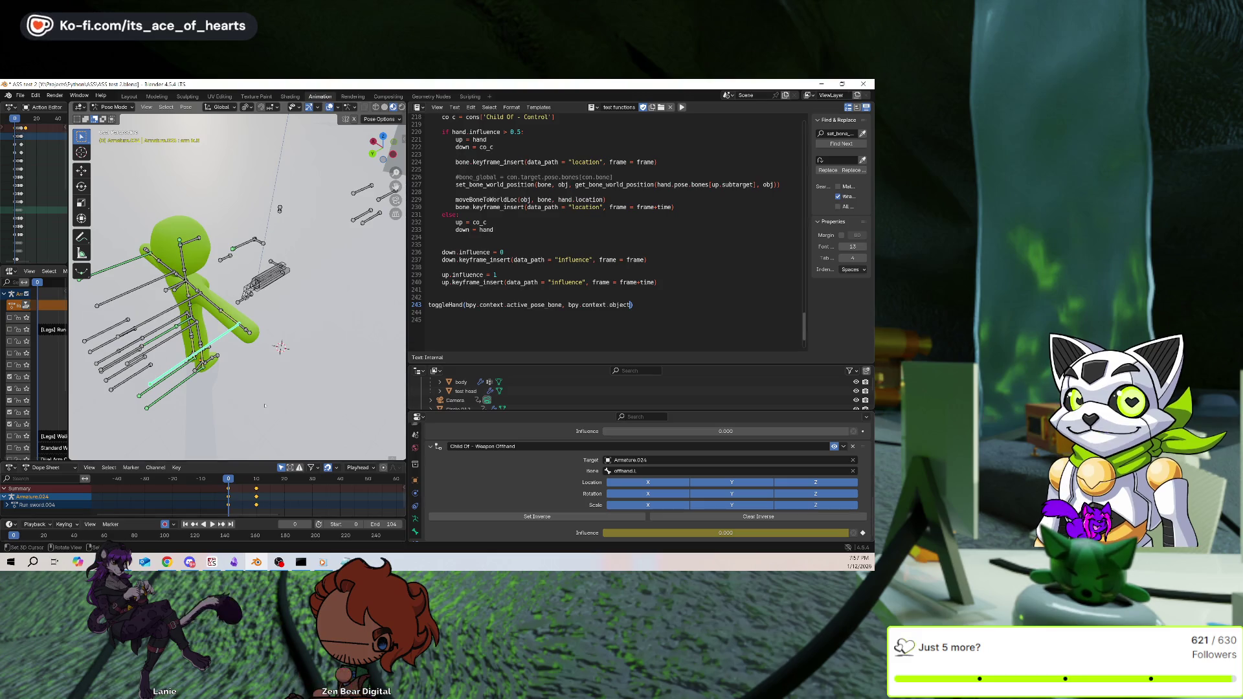
Undo the script's keyframes and cancel the accidental influence change, returning to the hand.influence code
key("ctrl+z")
scroll(725, 492, "down", 3)
left_click_drag(621, 467, 809, 467)
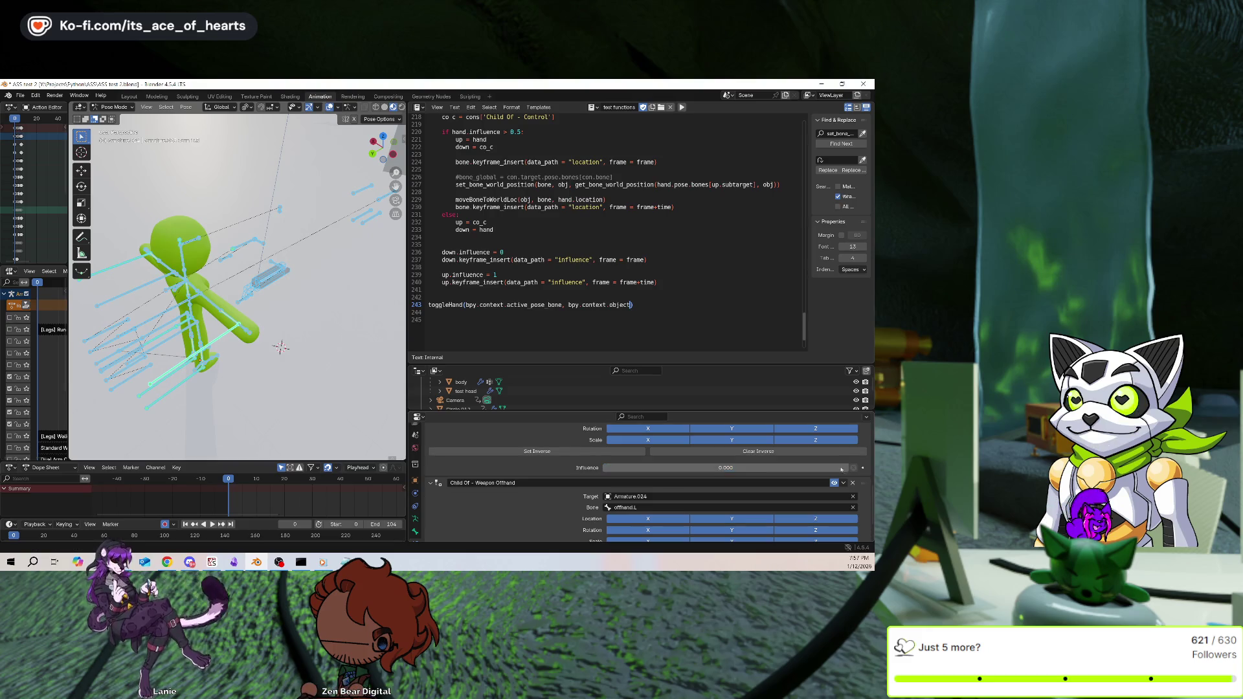
key("Escape")
scroll(581, 482, "up", 2)
scroll(575, 326, "up", 3)
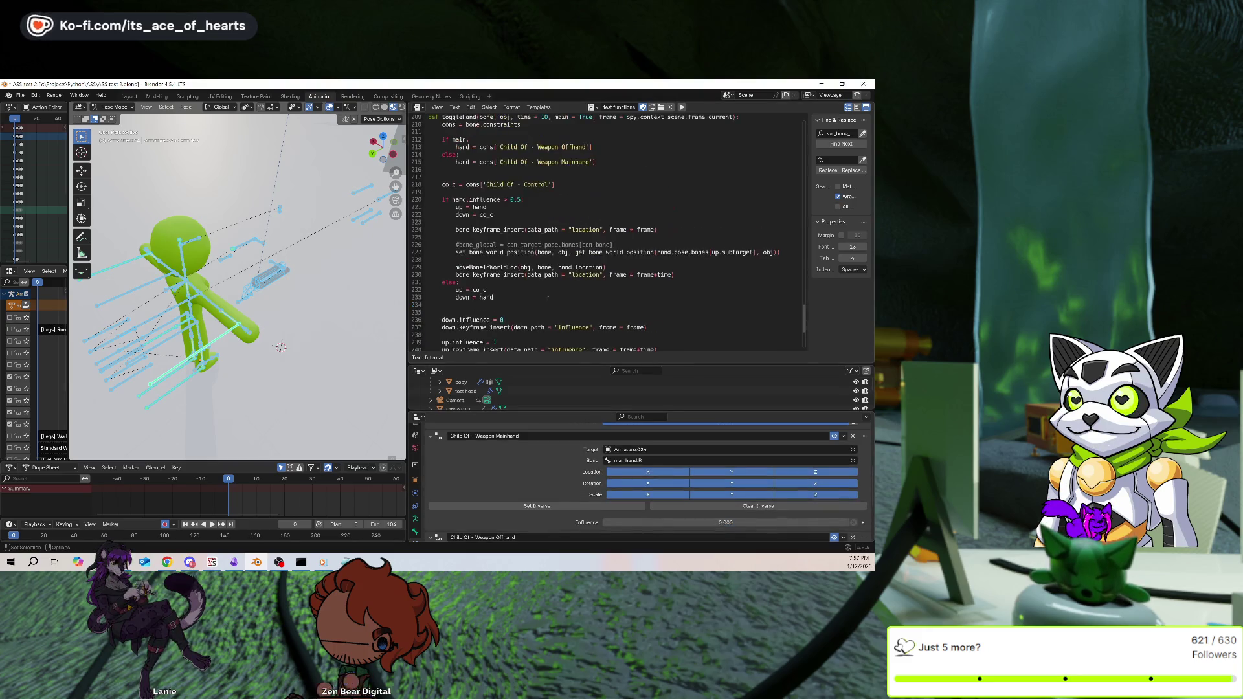
left_click(500, 199)
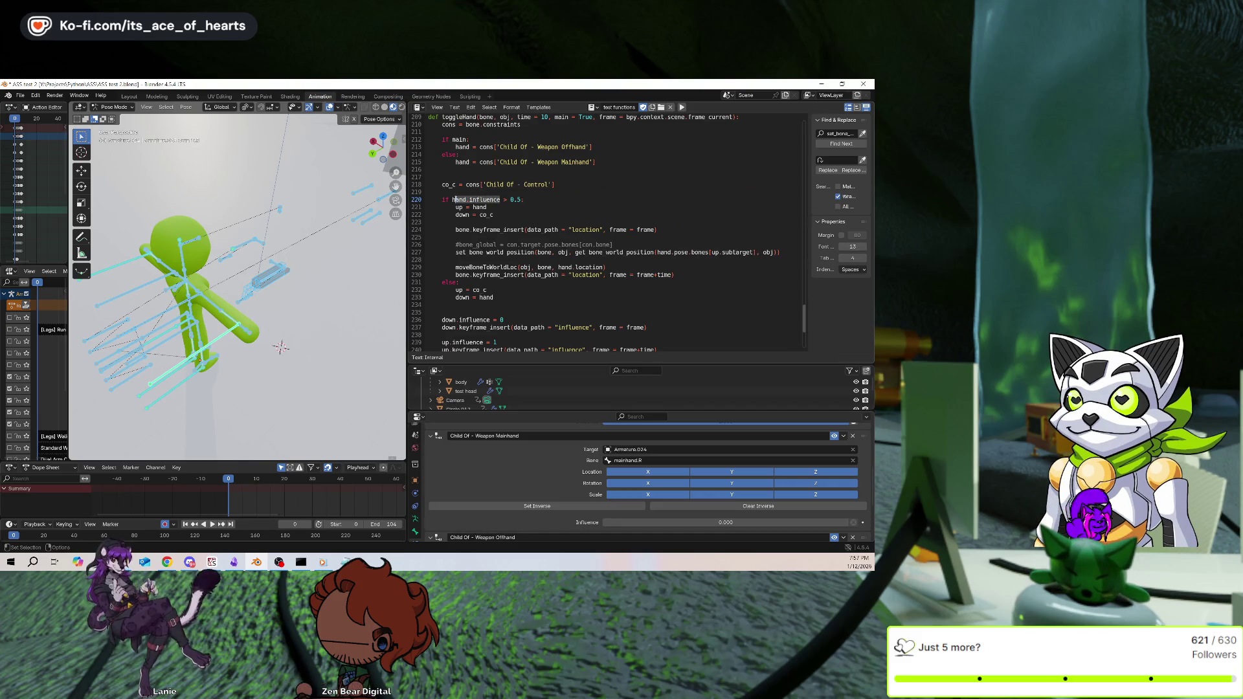
Change line 213 to reference Child Of - Weapon Mainhand and save the file
scroll(486, 220, "up", 2)
scroll(486, 220, "up", 1)
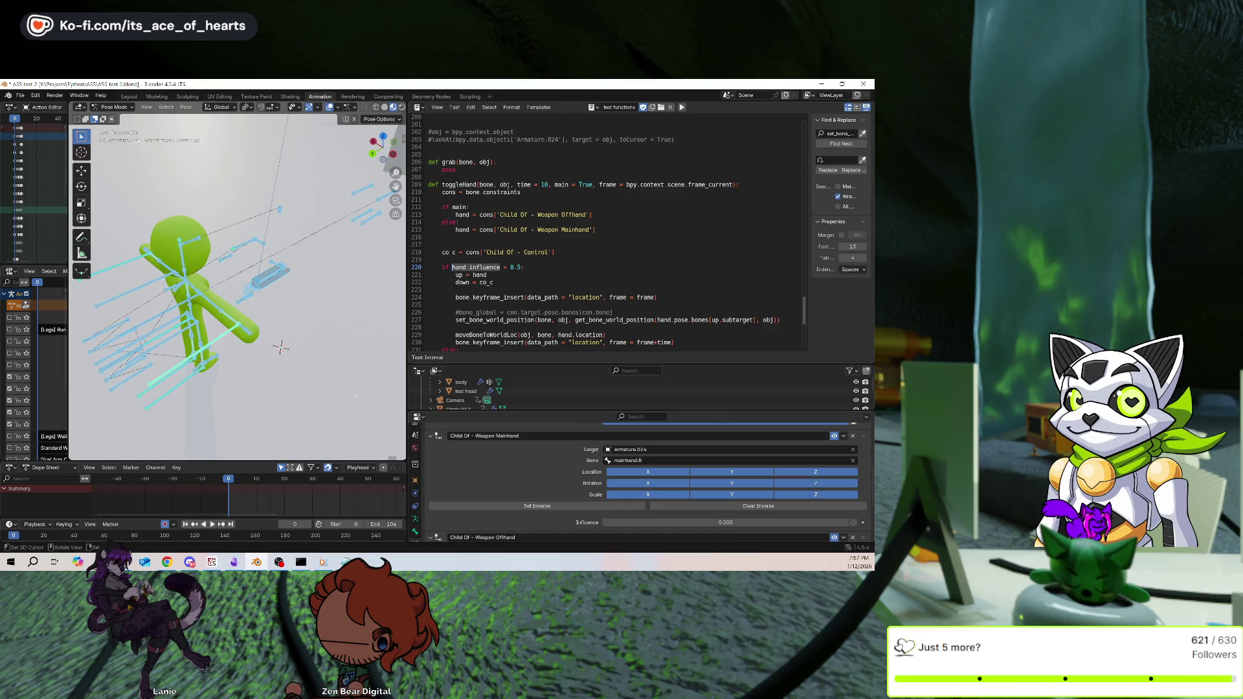
scroll(479, 467, "down", 1)
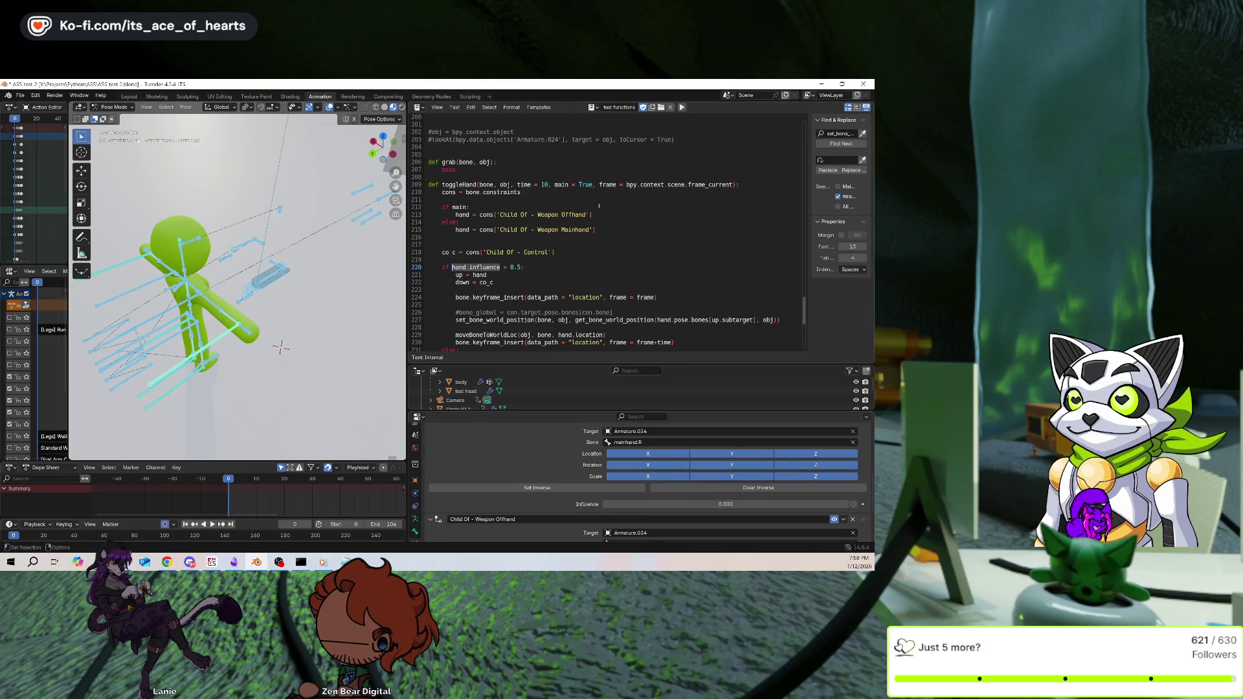
double_click(573, 214)
type("Mainhand")
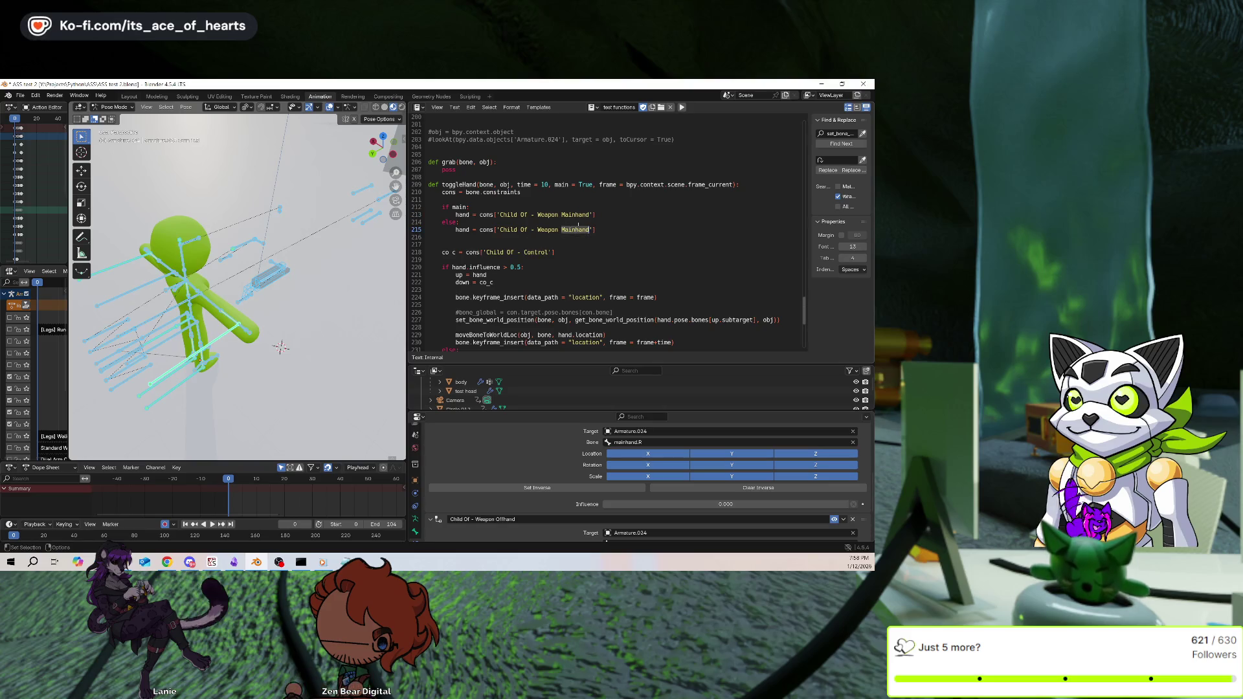
key("ctrl+s")
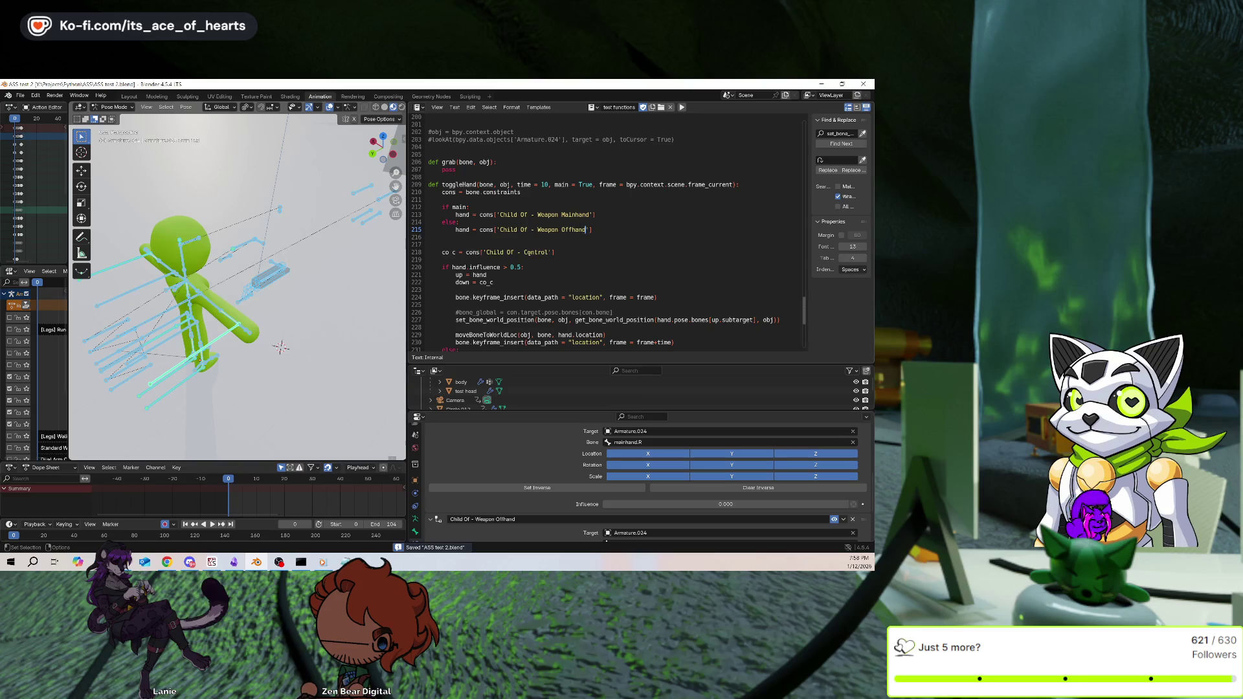
Select the arm ik.R bone, run the script, and play the animation back around frame 16
left_click(198, 334)
left_click(206, 348)
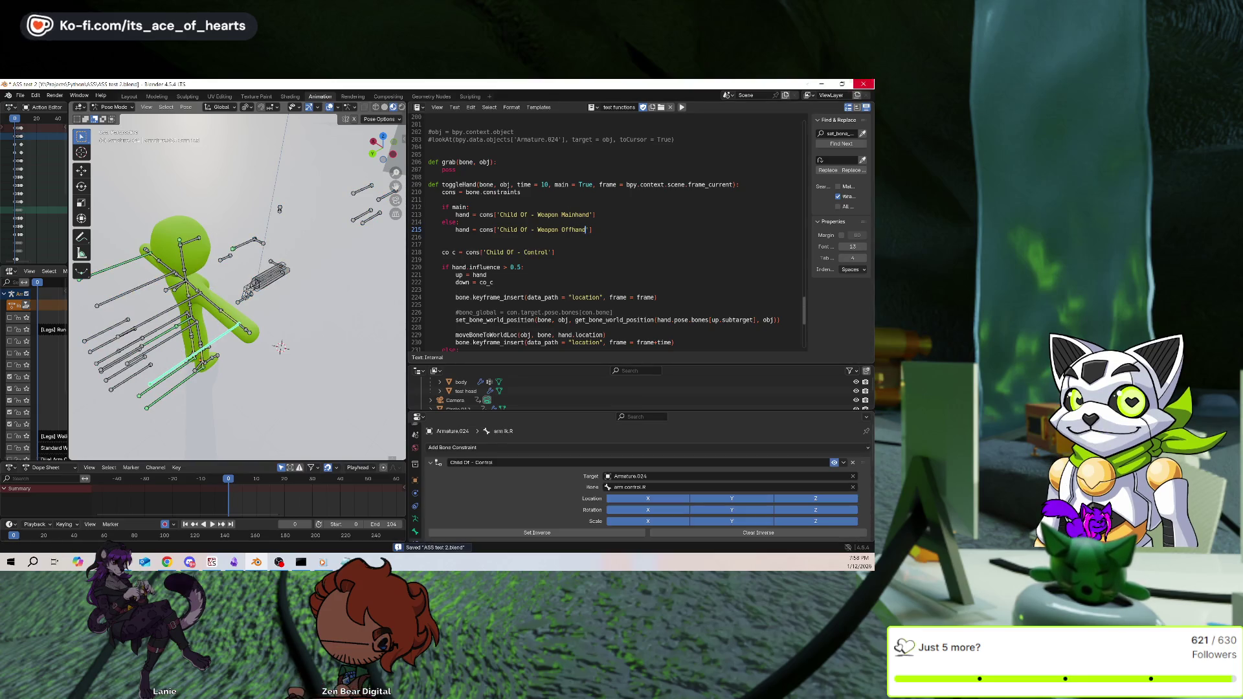
left_click(681, 108)
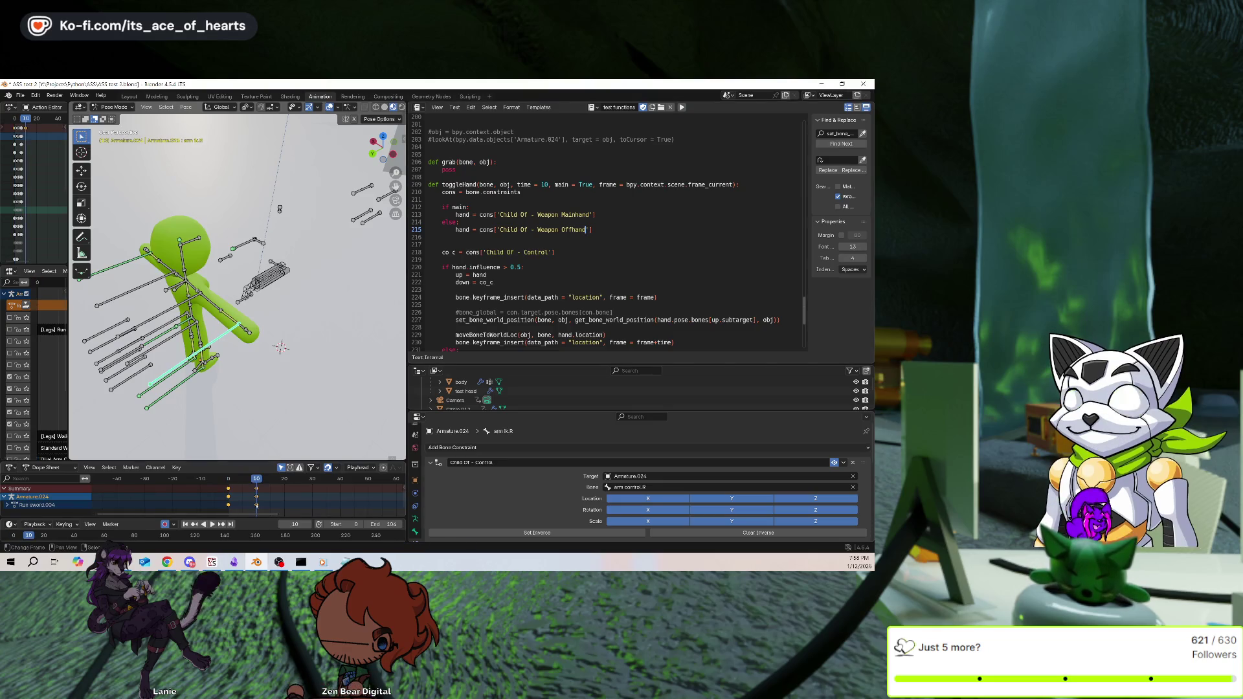
left_click_drag(285, 505, 274, 498)
key("Escape")
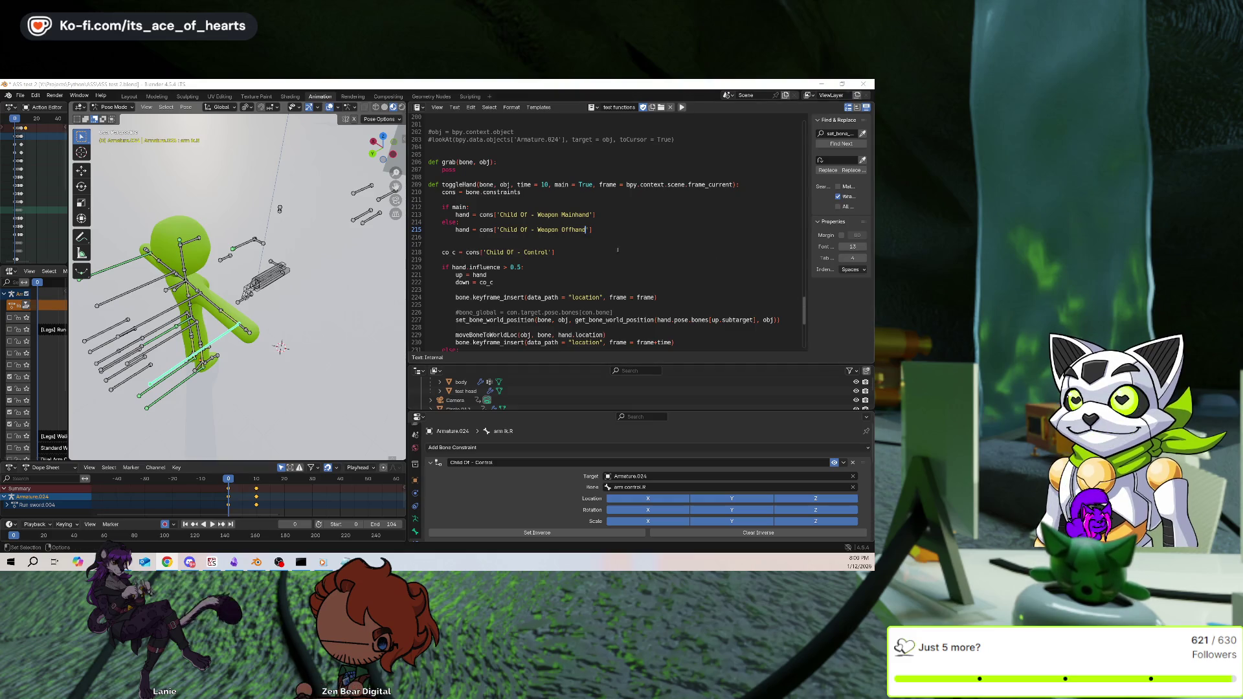
Play the animation to test the weapon swap, stopping back at frame 0
scroll(617, 250, "down", 4)
scroll(491, 485, "down", 4)
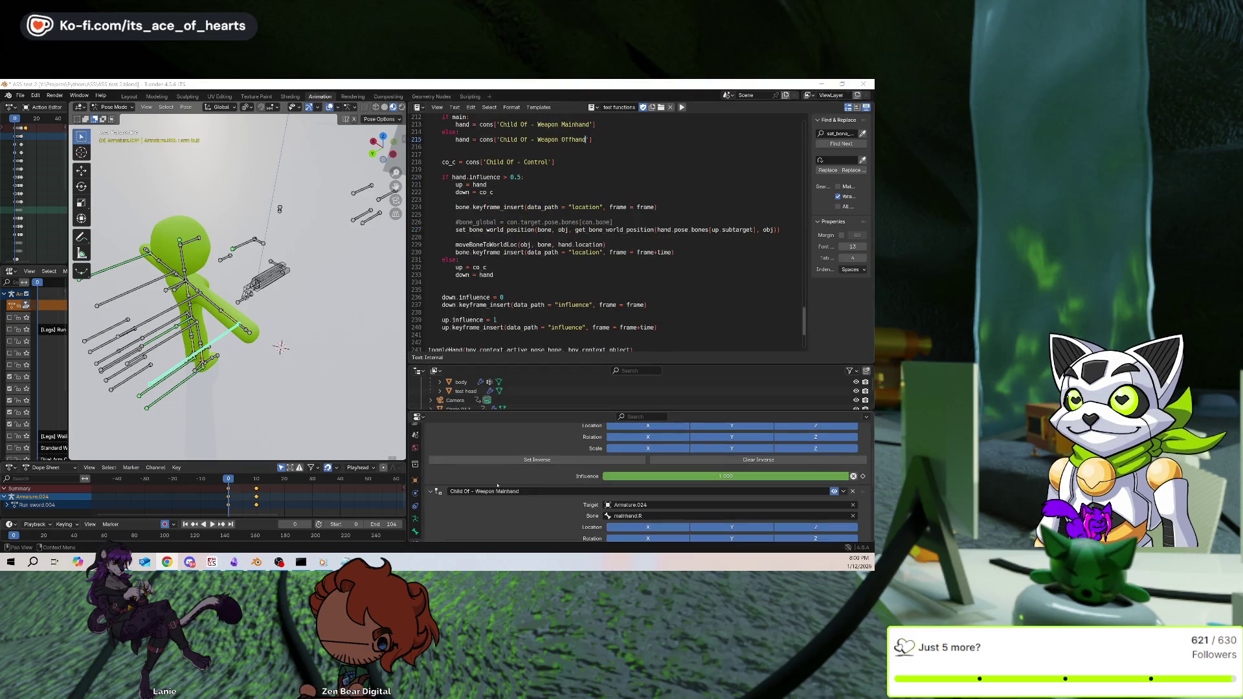
key("space")
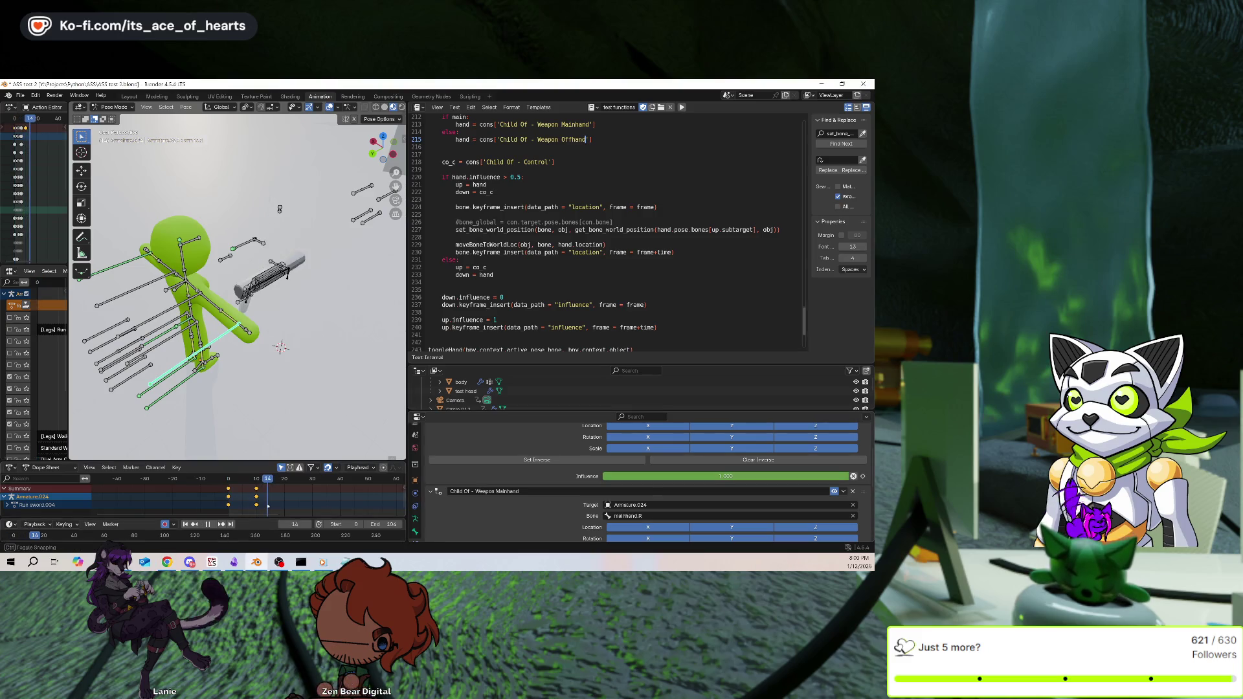
key("Escape")
Delete the Armature.024 keyframes in the Dope Sheet and save the file
scroll(647, 479, "up", 2)
scroll(539, 249, "down", 2)
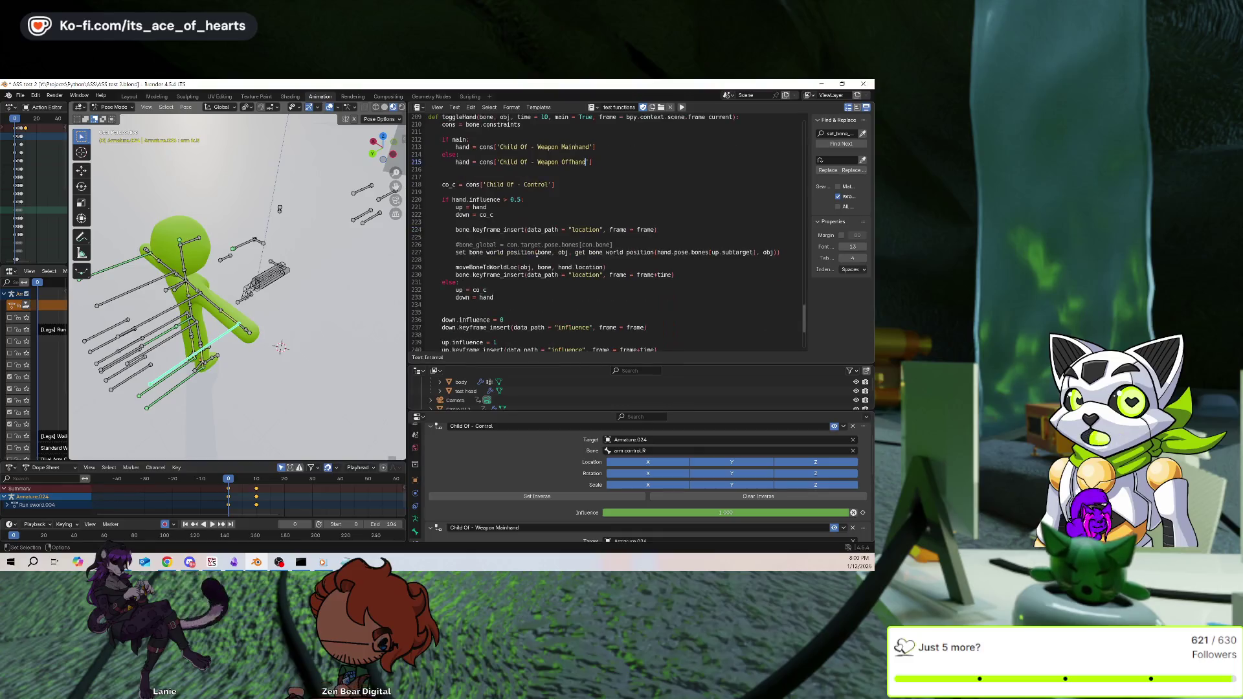
scroll(539, 249, "up", 6)
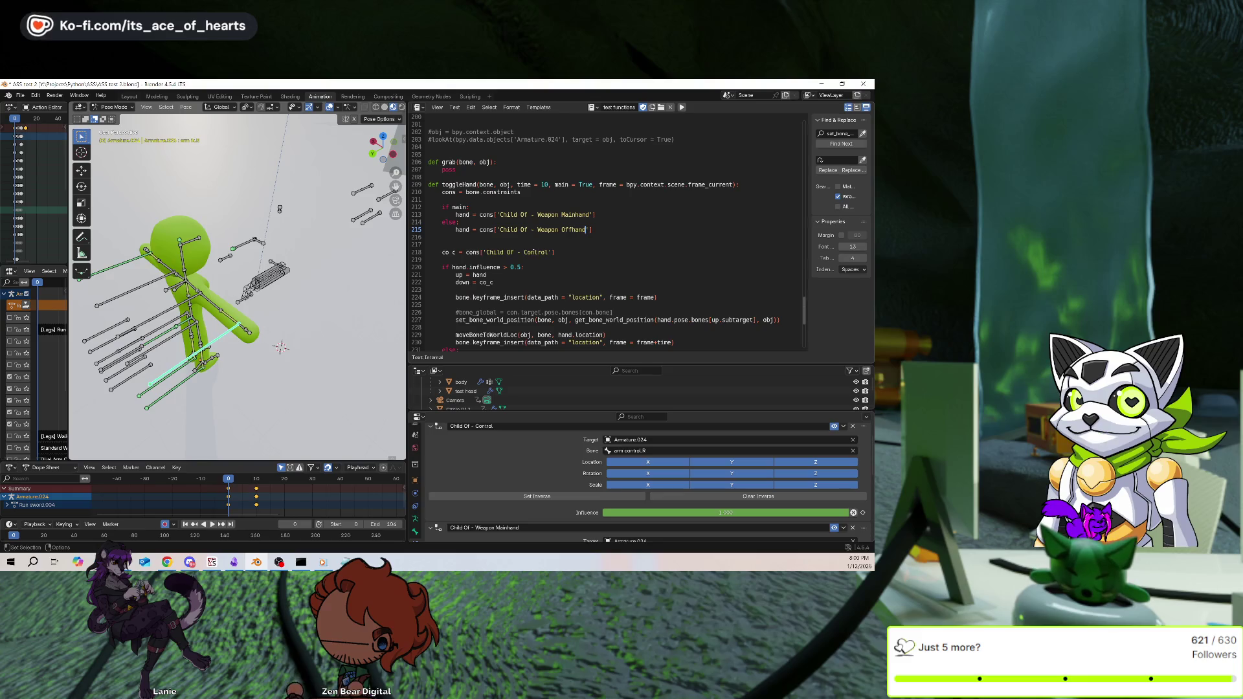
scroll(520, 255, "down", 3)
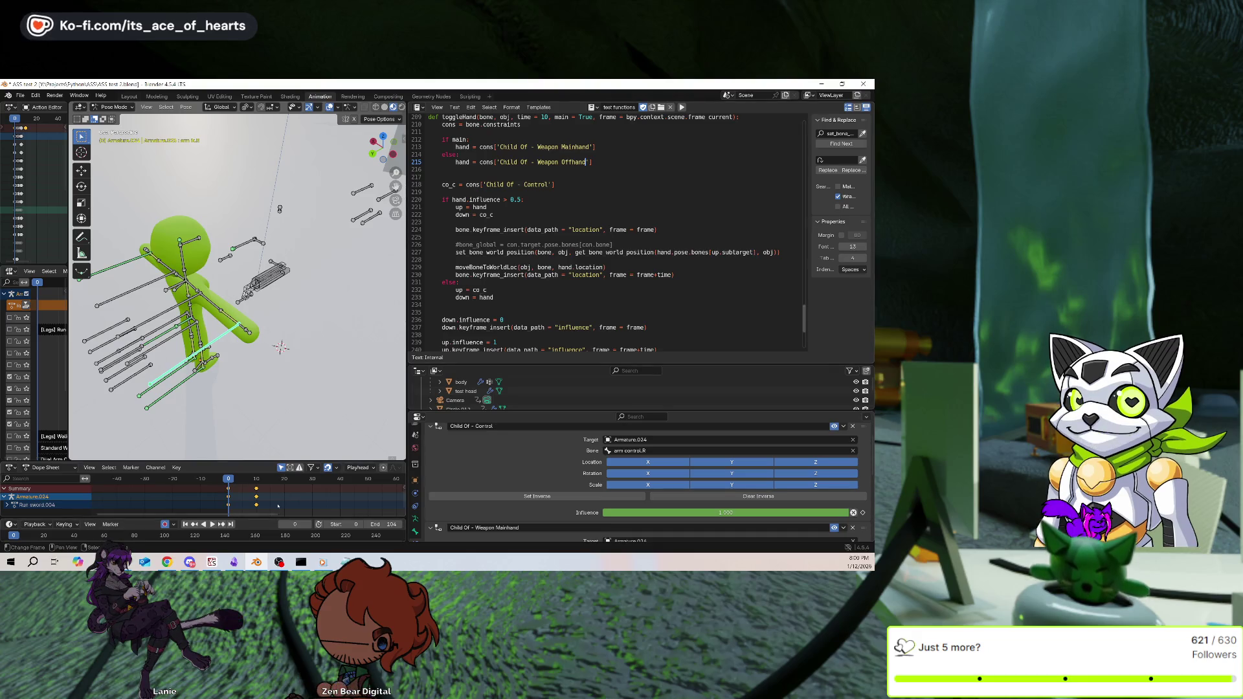
key("Delete")
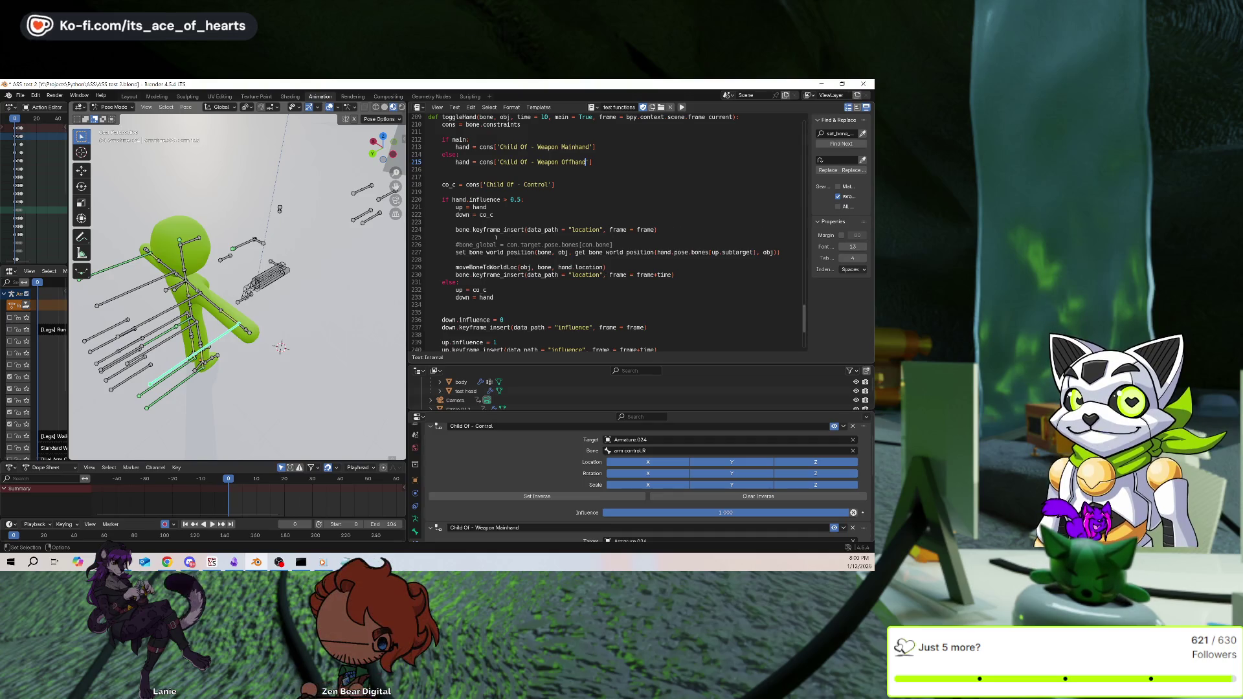
scroll(507, 244, "down", 1)
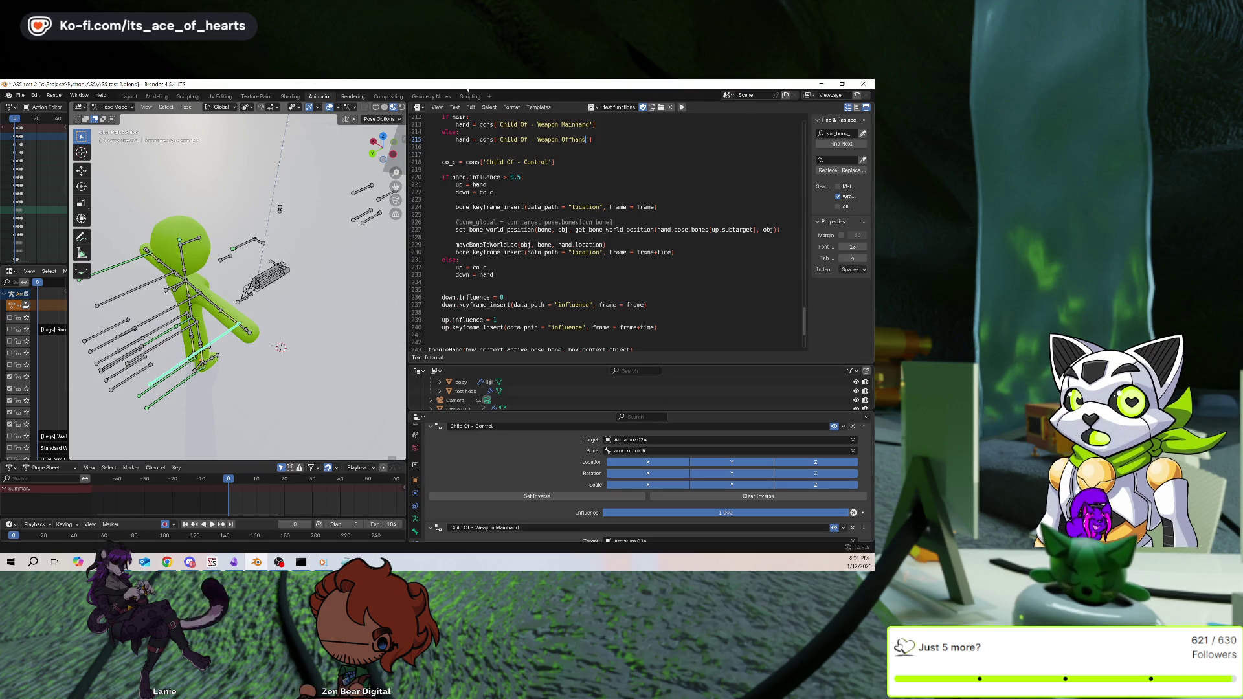
key("ctrl+s")
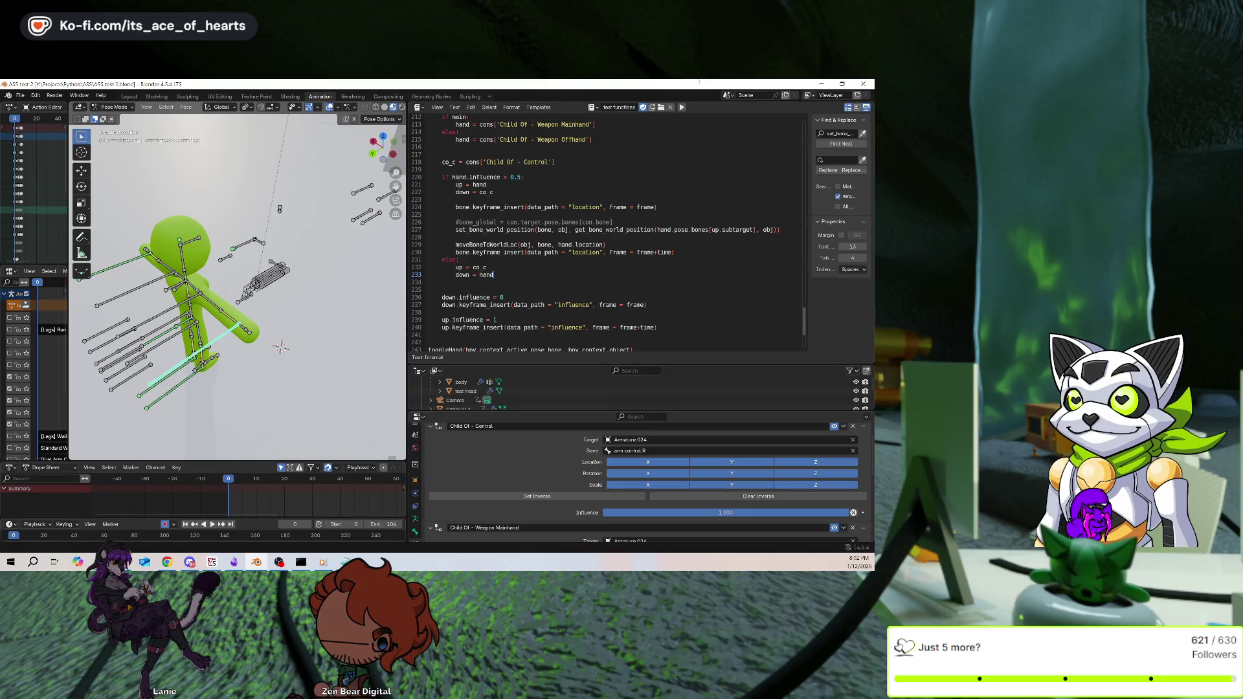
Rerun the script, play and pause at frame 10, then scrub the playhead back to frame 0
left_click(681, 108)
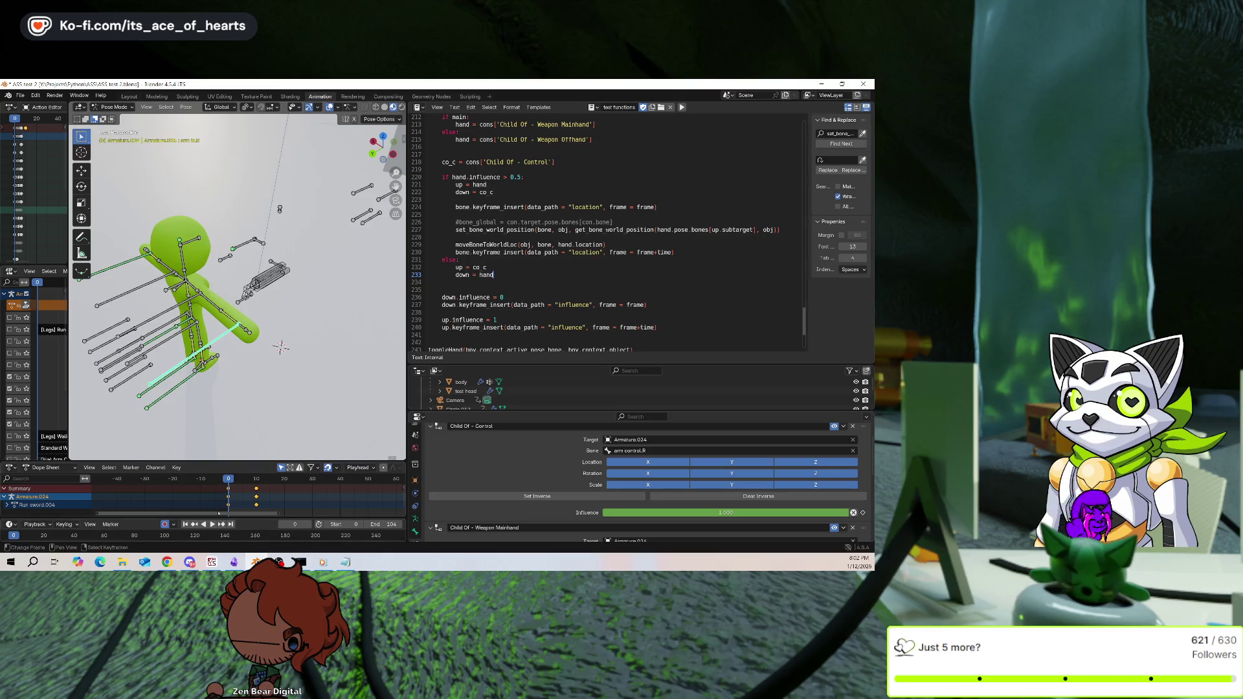
key("space")
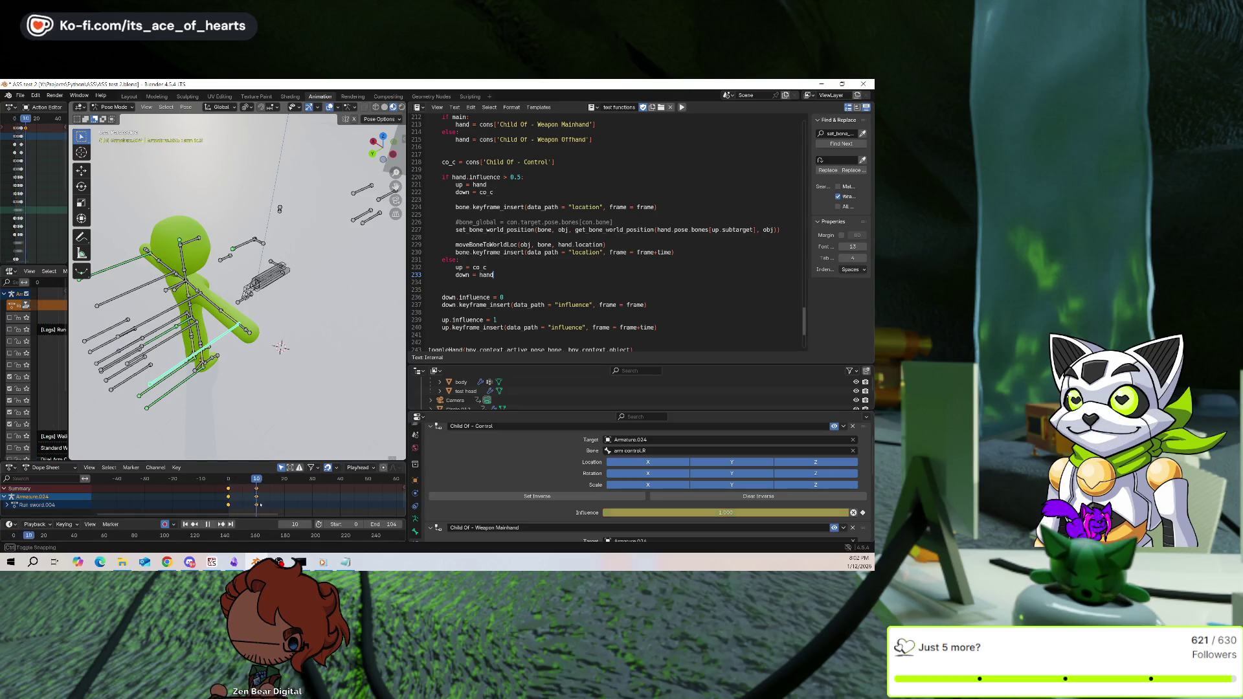
key("Escape")
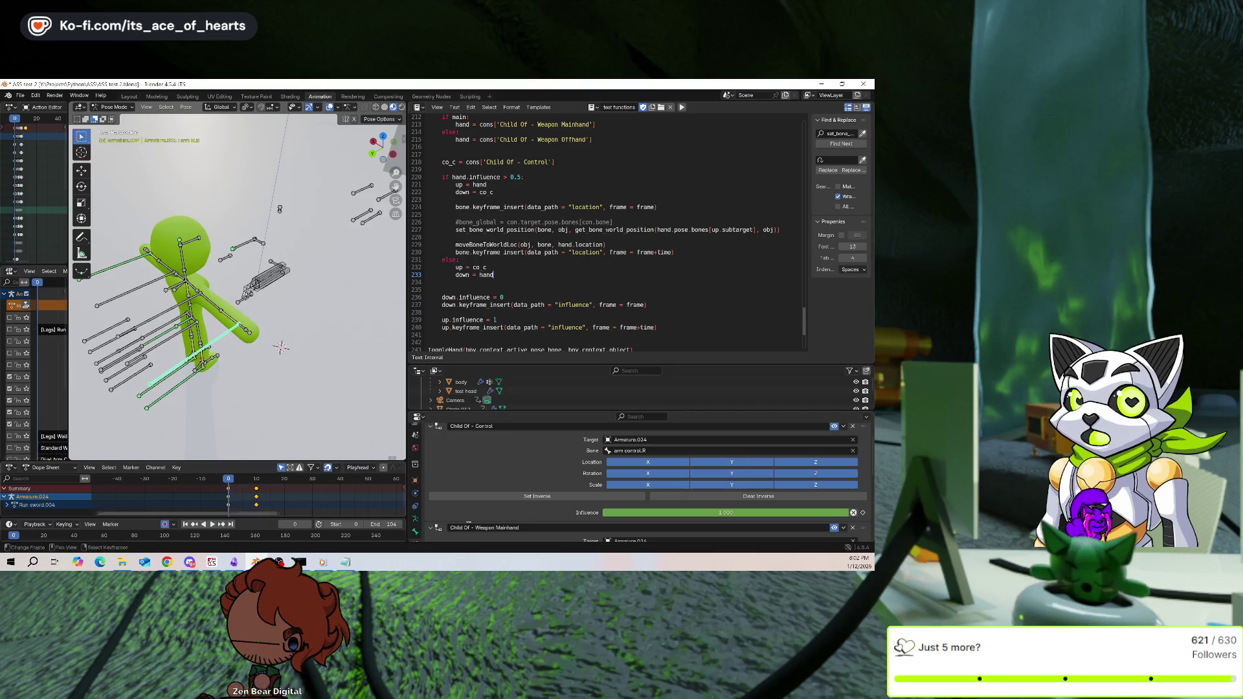
scroll(528, 507, "down", 4)
key("space")
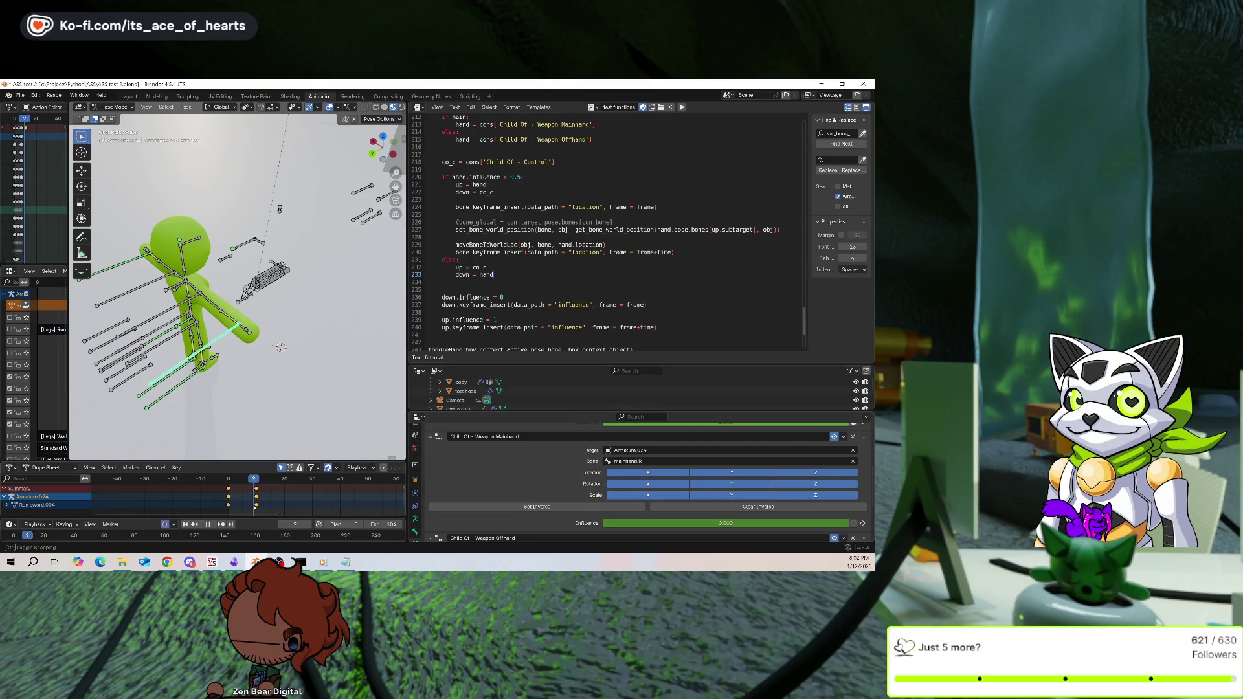
key("space")
scroll(550, 497, "down", 2)
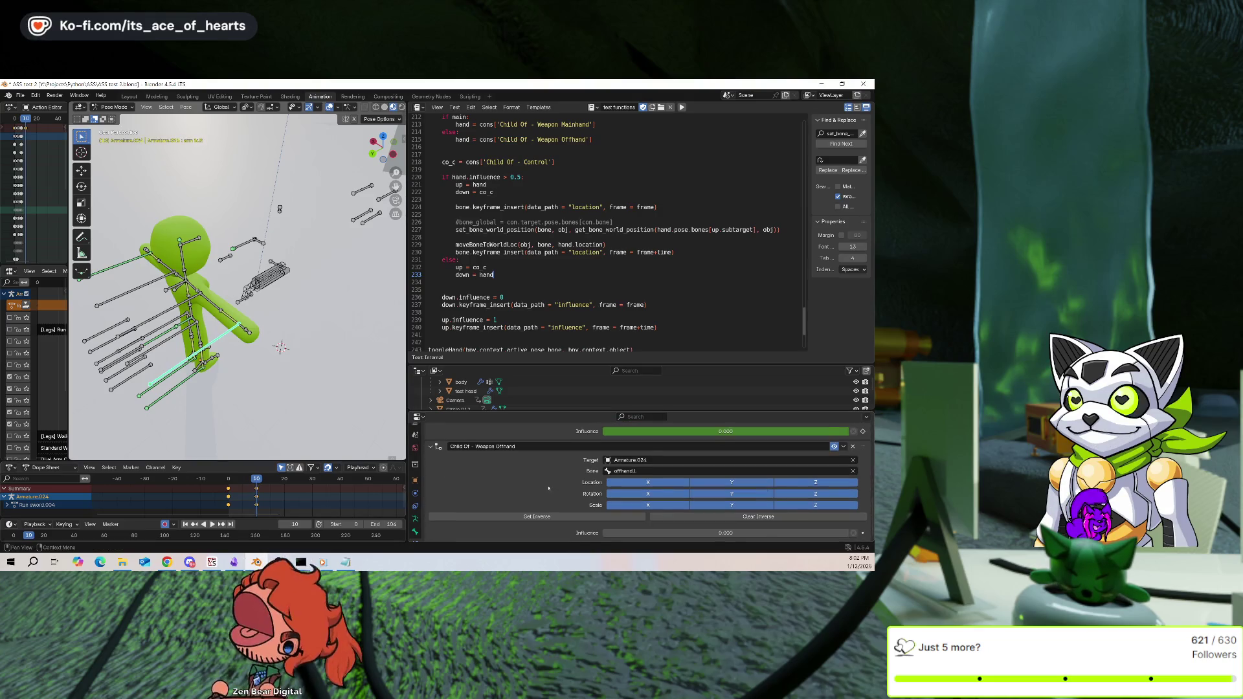
scroll(550, 496, "up", 2)
scroll(550, 479, "down", 2)
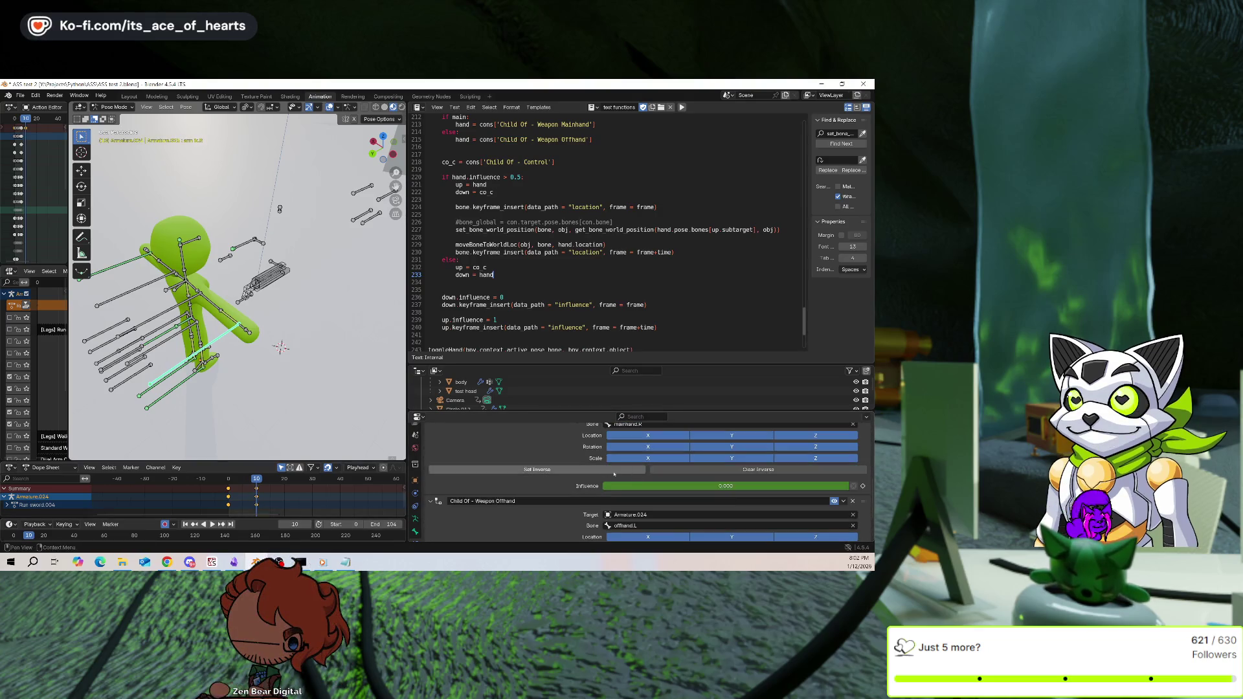
left_click_drag(258, 501, 228, 501)
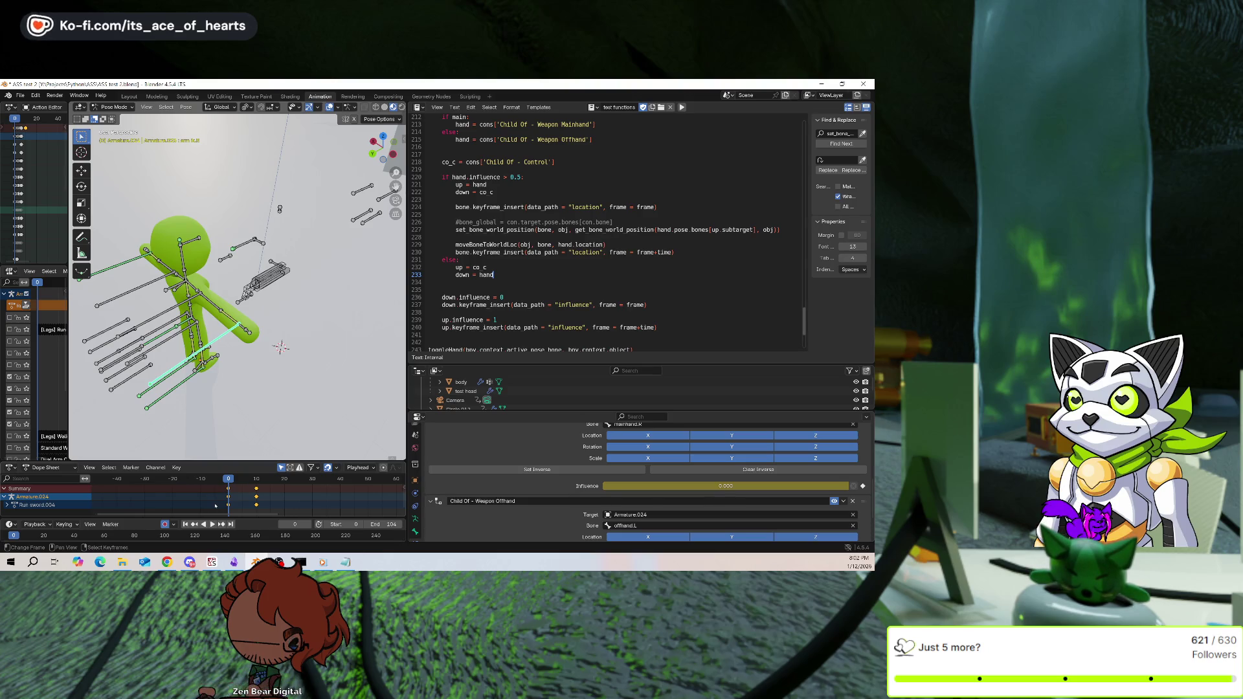
Clear the weapon constraint Influence keyframes, then select the up influence keyframe line for copying
key("Delete")
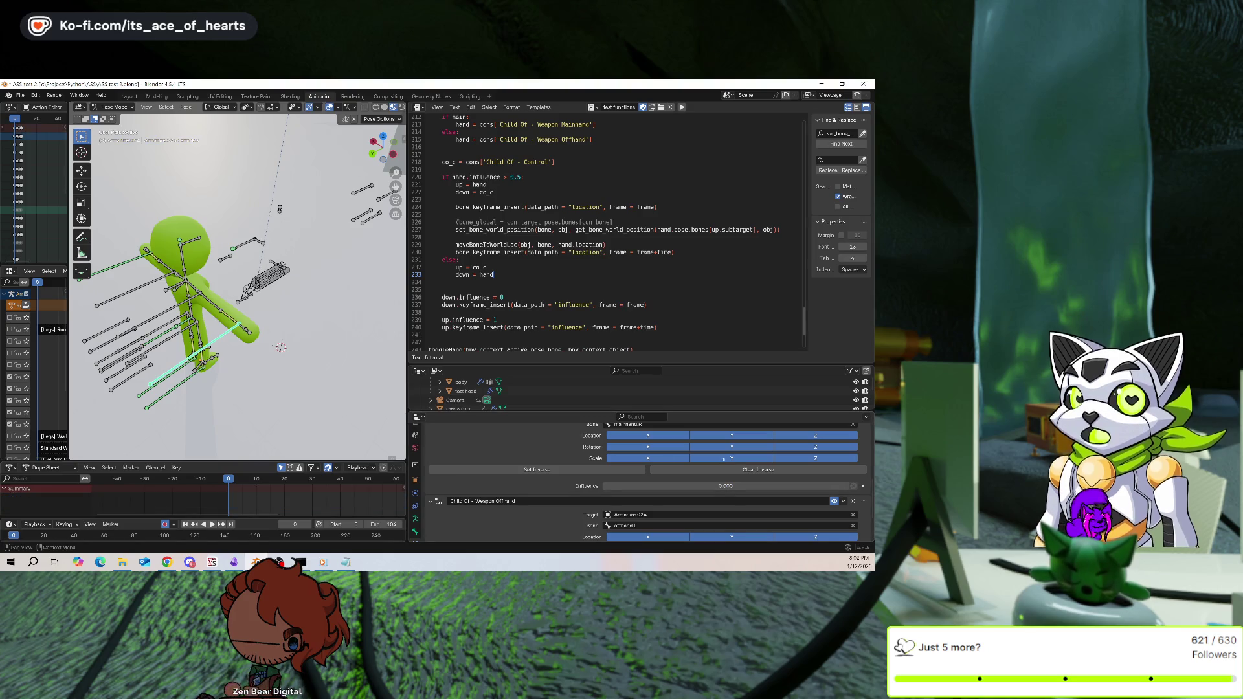
right_click(693, 486)
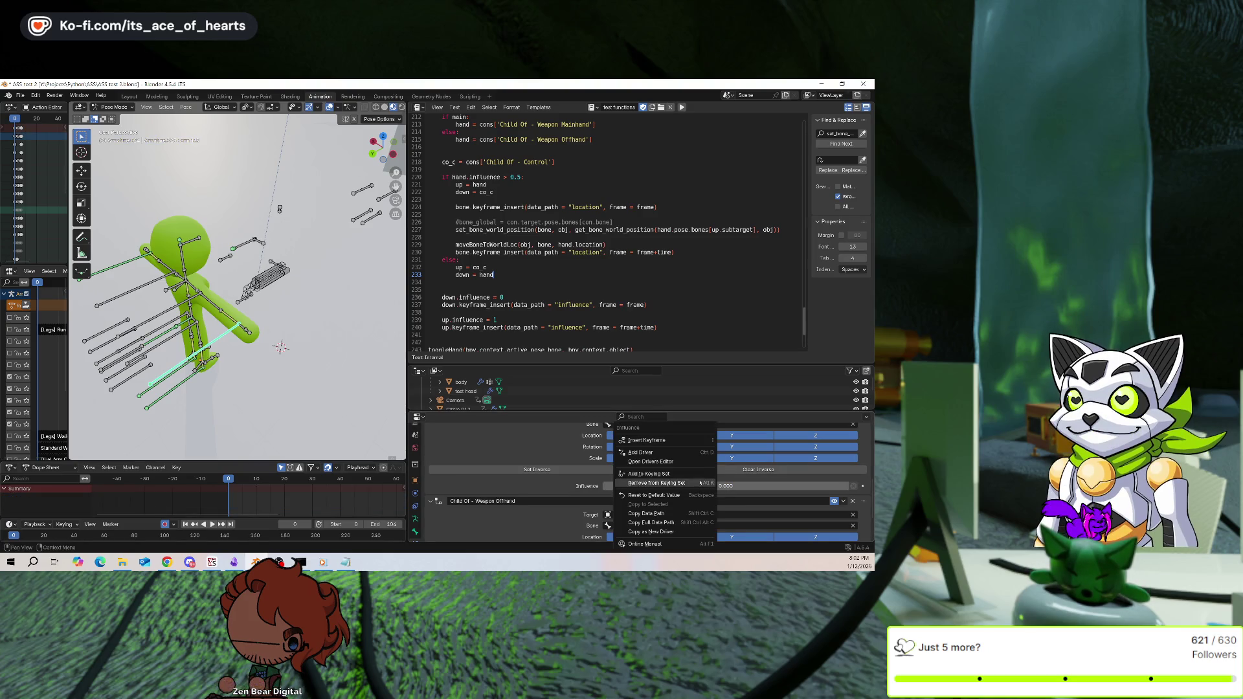
left_click(684, 444)
scroll(708, 536, "down", 2)
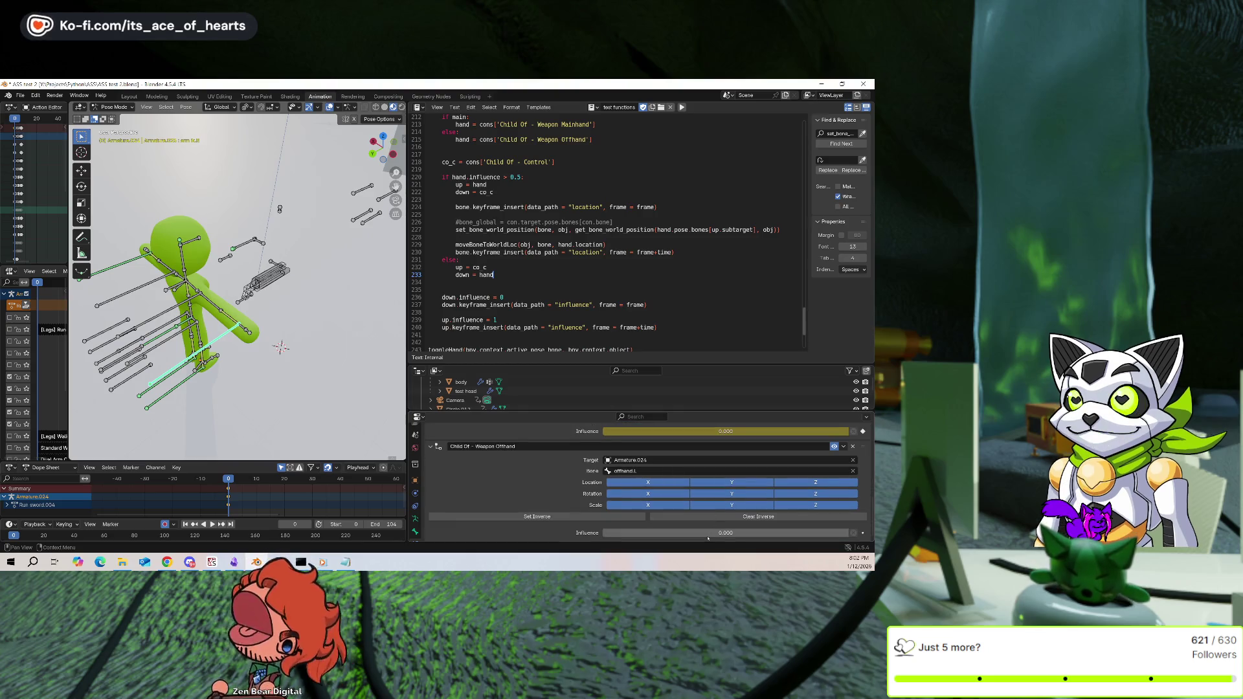
scroll(709, 536, "down", 2)
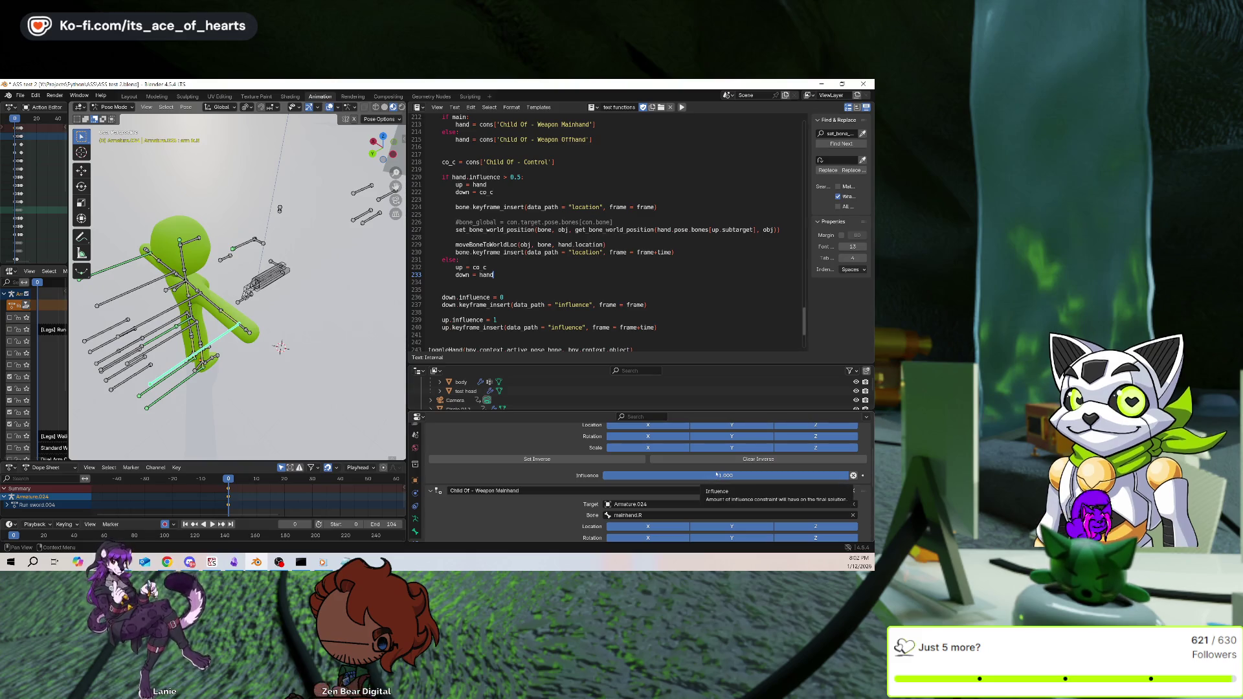
scroll(717, 475, "up", 4)
right_click(606, 485)
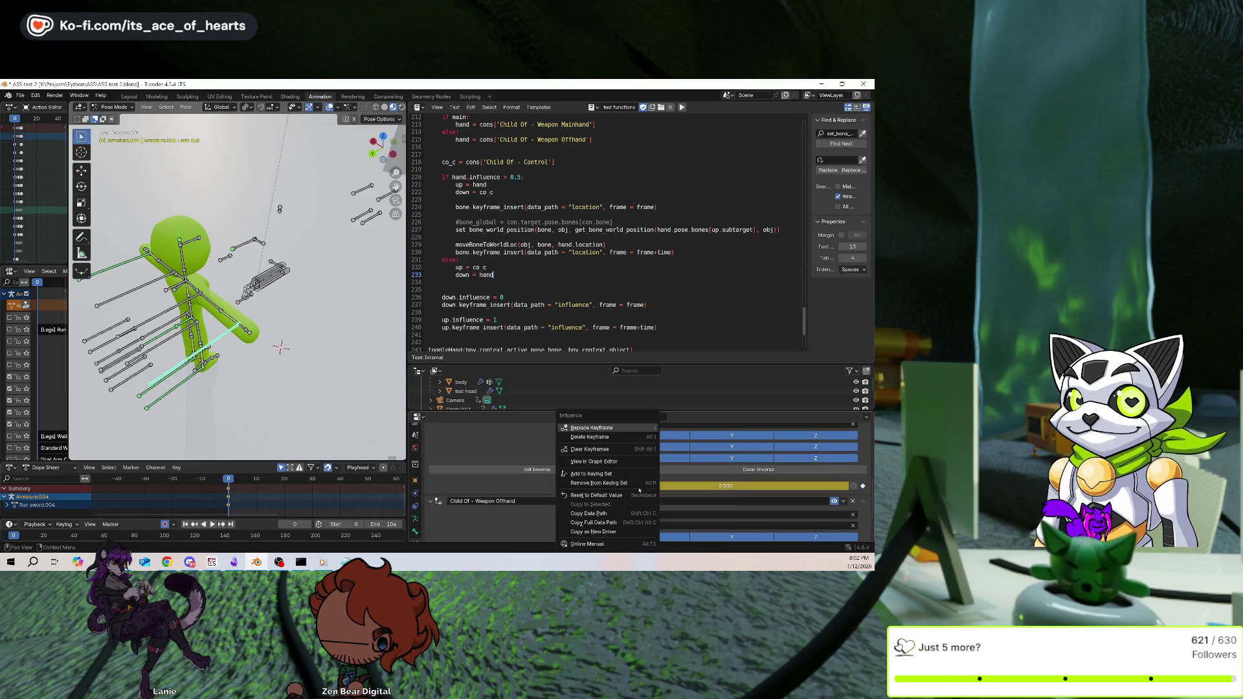
left_click(607, 438)
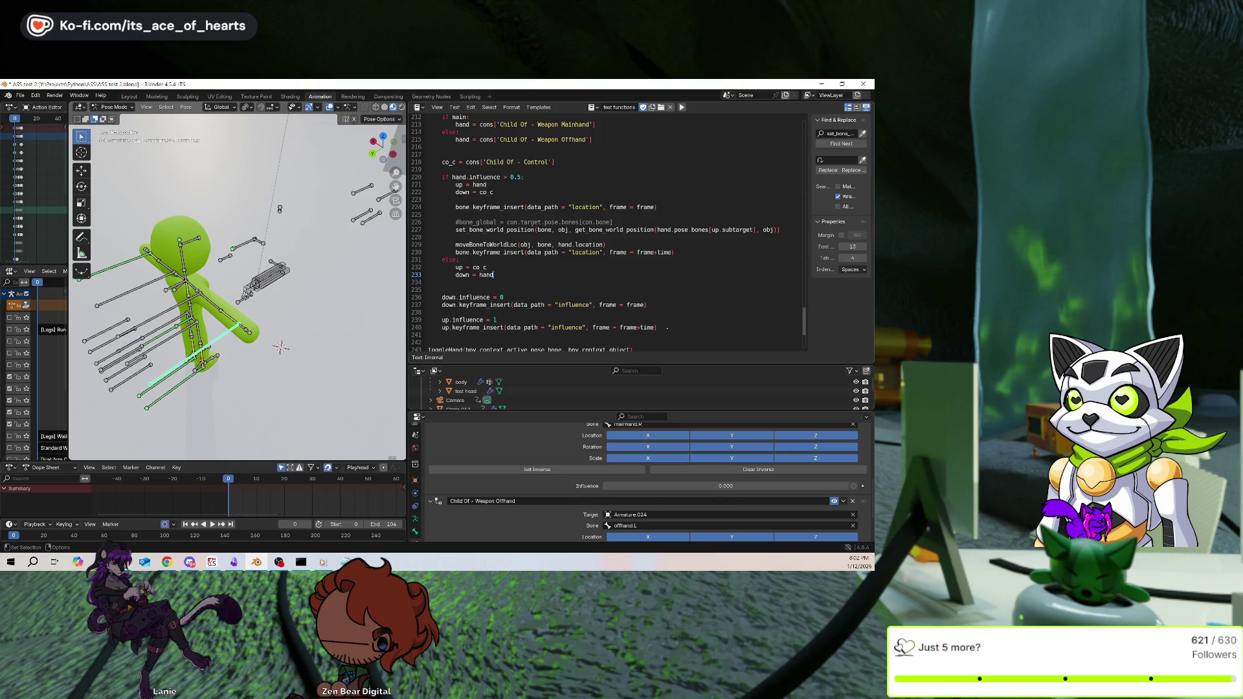
left_click_drag(667, 327, 442, 327)
key("ctrl+c")
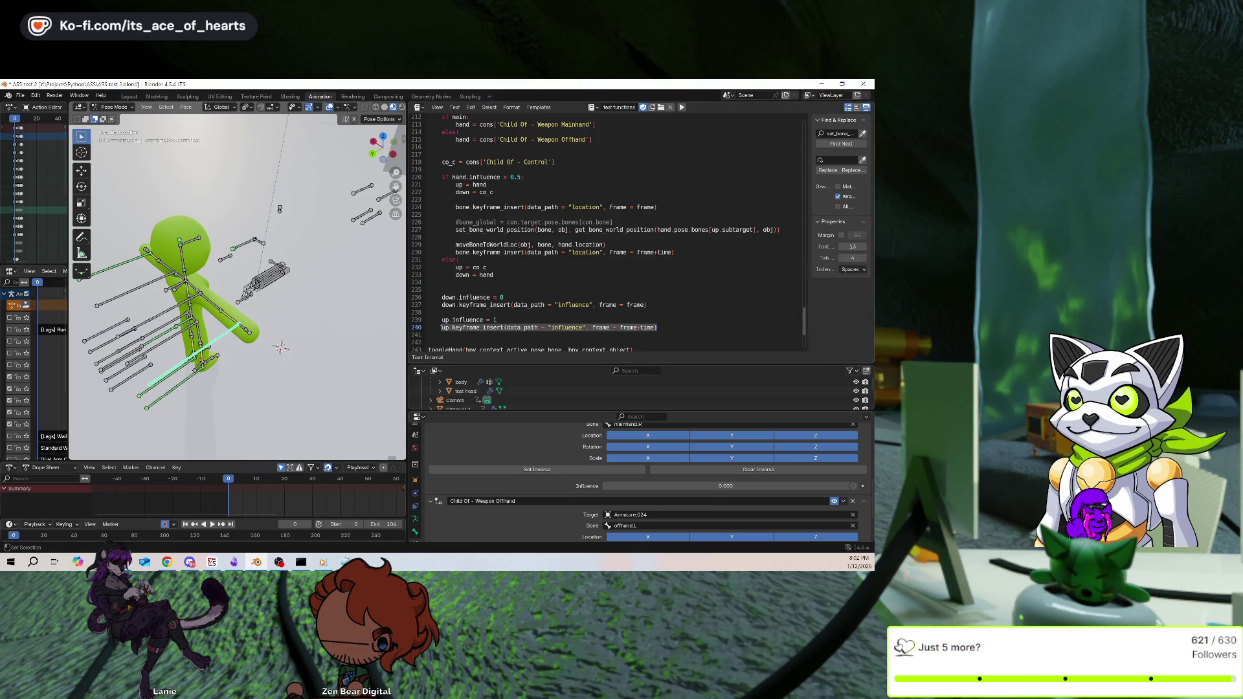
Paste the up influence keyframe line below the down one without '+time', save, and run the script
left_click(662, 299)
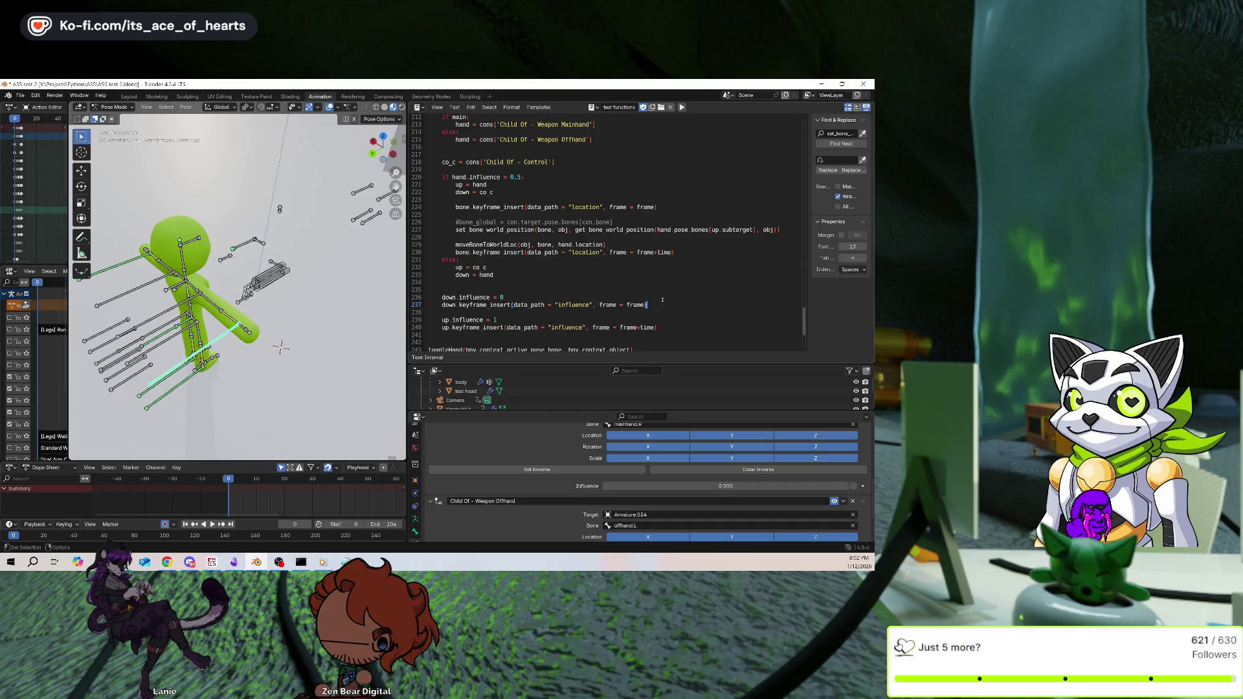
key("Return")
key("ctrl+v")
key("BackSpace")
key("BackSpace")
key("BackSpace")
key("ctrl+s")
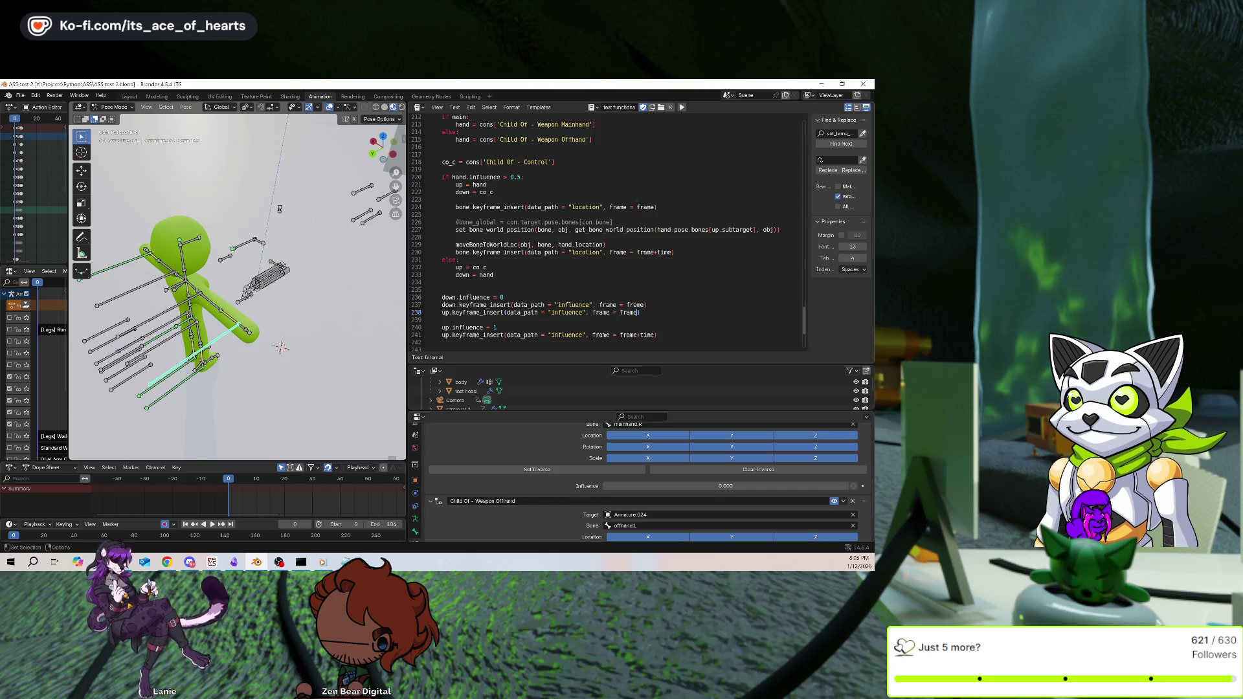
key("alt+p")
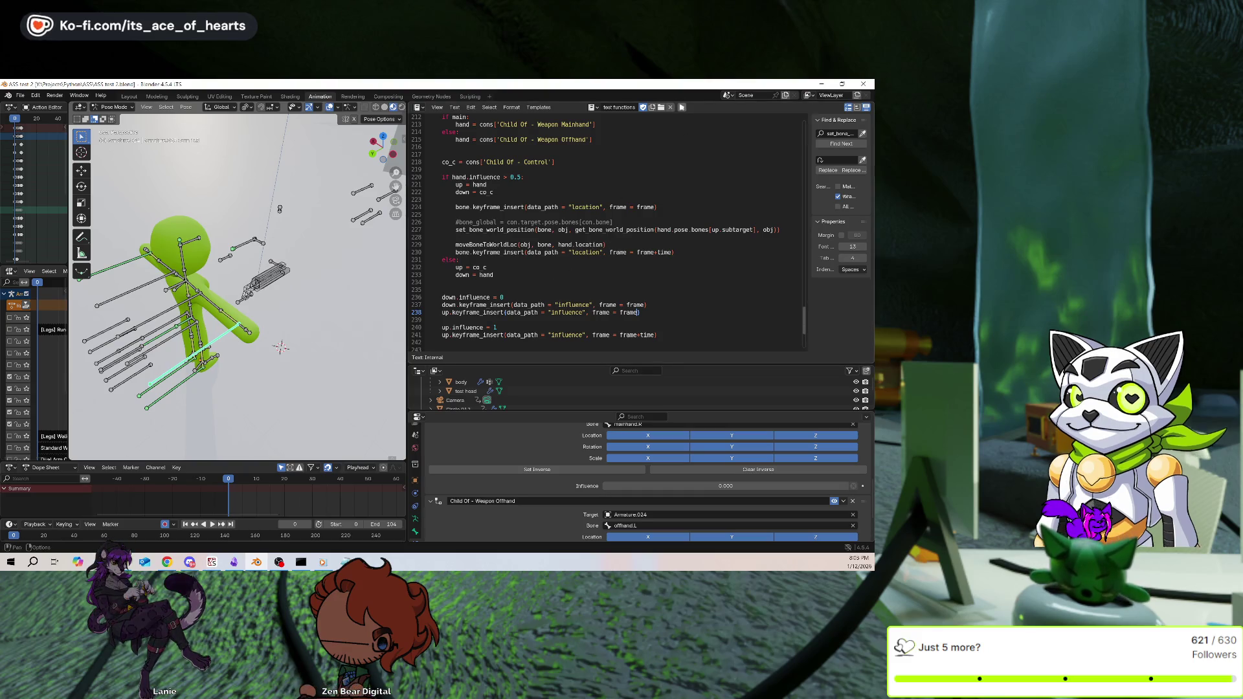
scroll(633, 460, "down", 3)
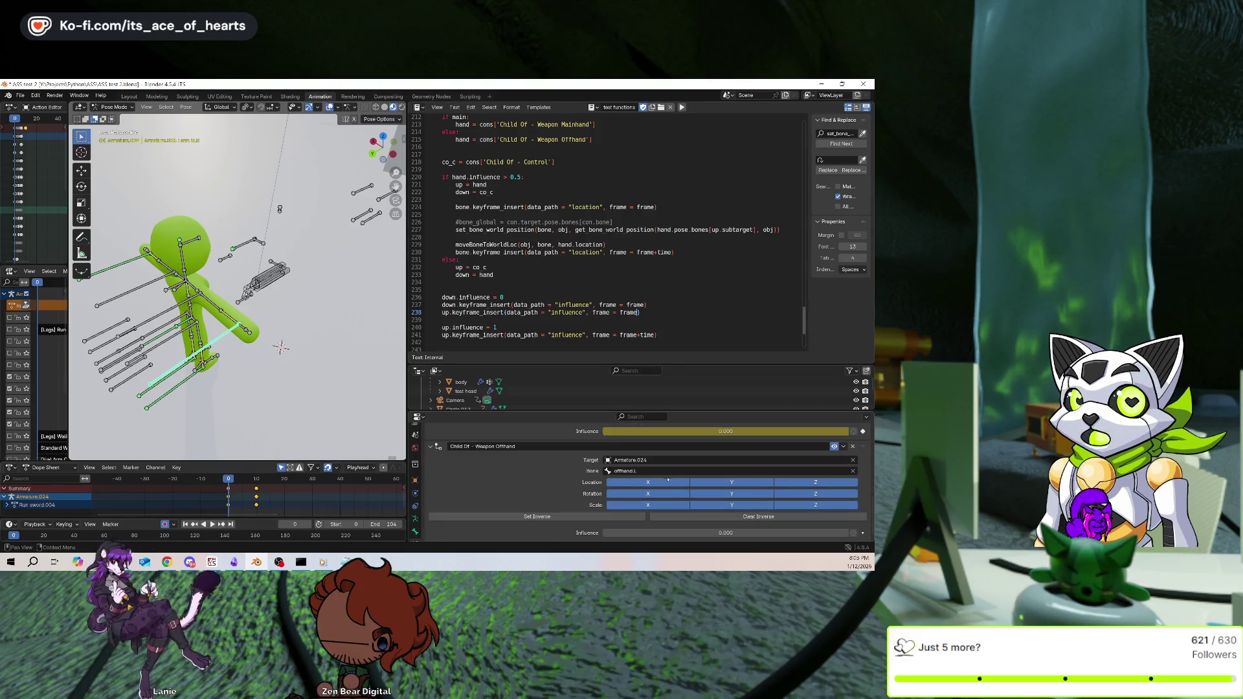
Scrub to frame 14 to check the pose, then undo the script's new influence keyframes
scroll(641, 479, "up", 8)
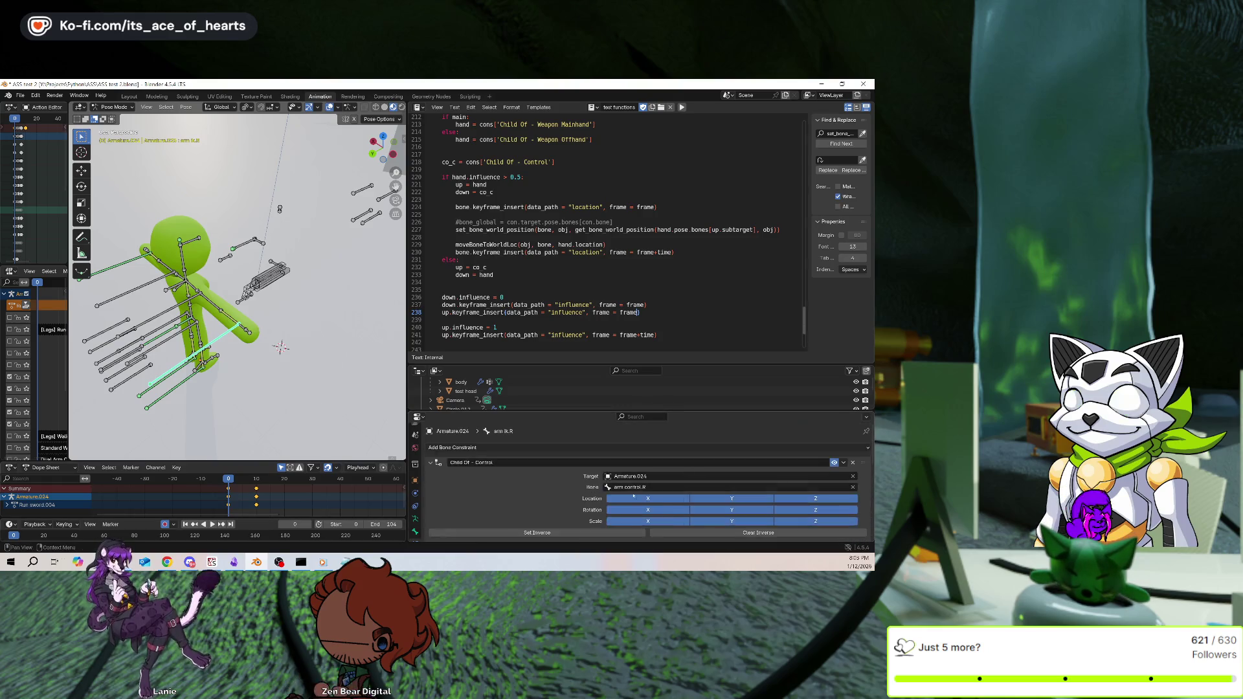
mouse_move(250, 516)
left_mouse_down()
mouse_move(267, 503)
mouse_move(228, 505)
left_mouse_up()
key("ctrl+z")
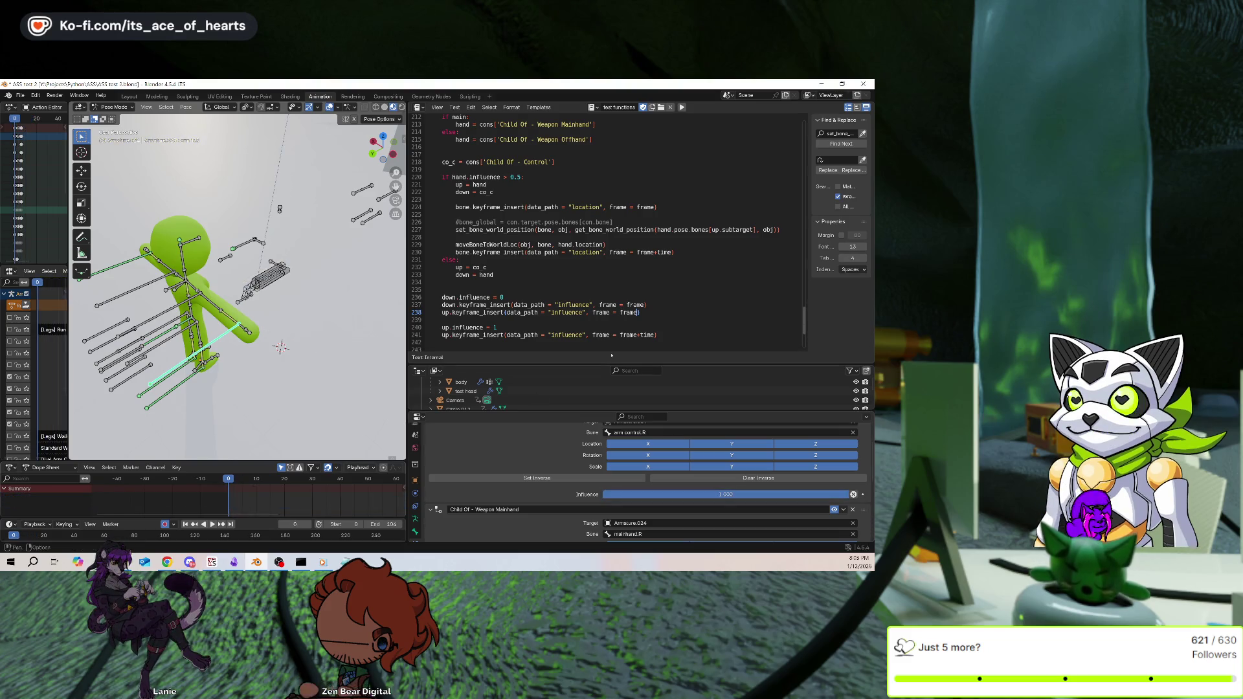
scroll(667, 267, "up", 4)
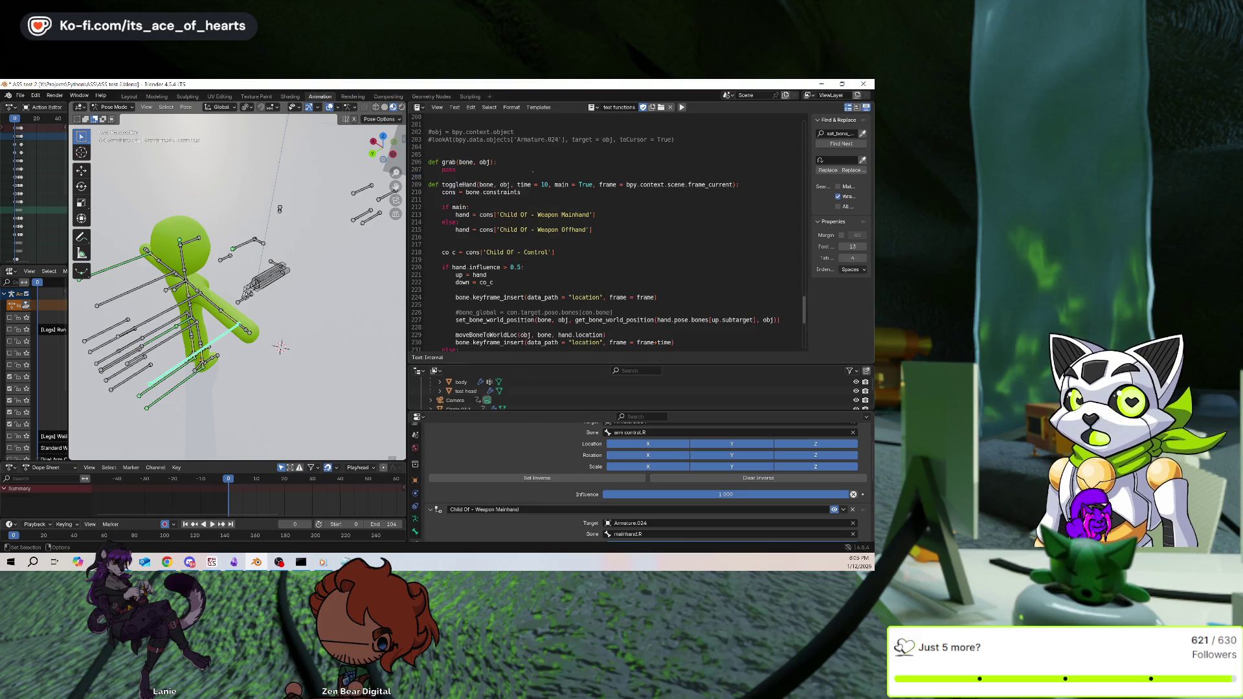
Type a new 'def dropHand' line above the toggleHand function
left_click(533, 175)
key("Return")
key("Return")
key("Up")
type("def hand")
key("BackSpace")
key("BackSpace")
key("BackSpace")
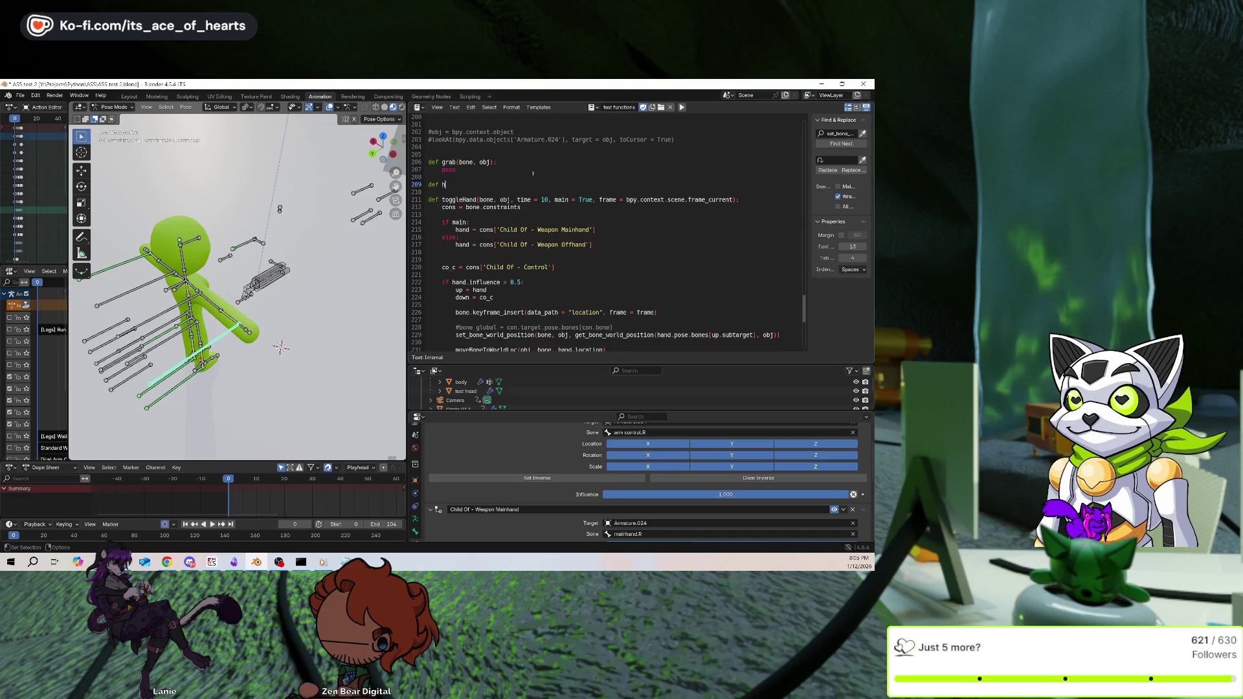
type("Hand():")
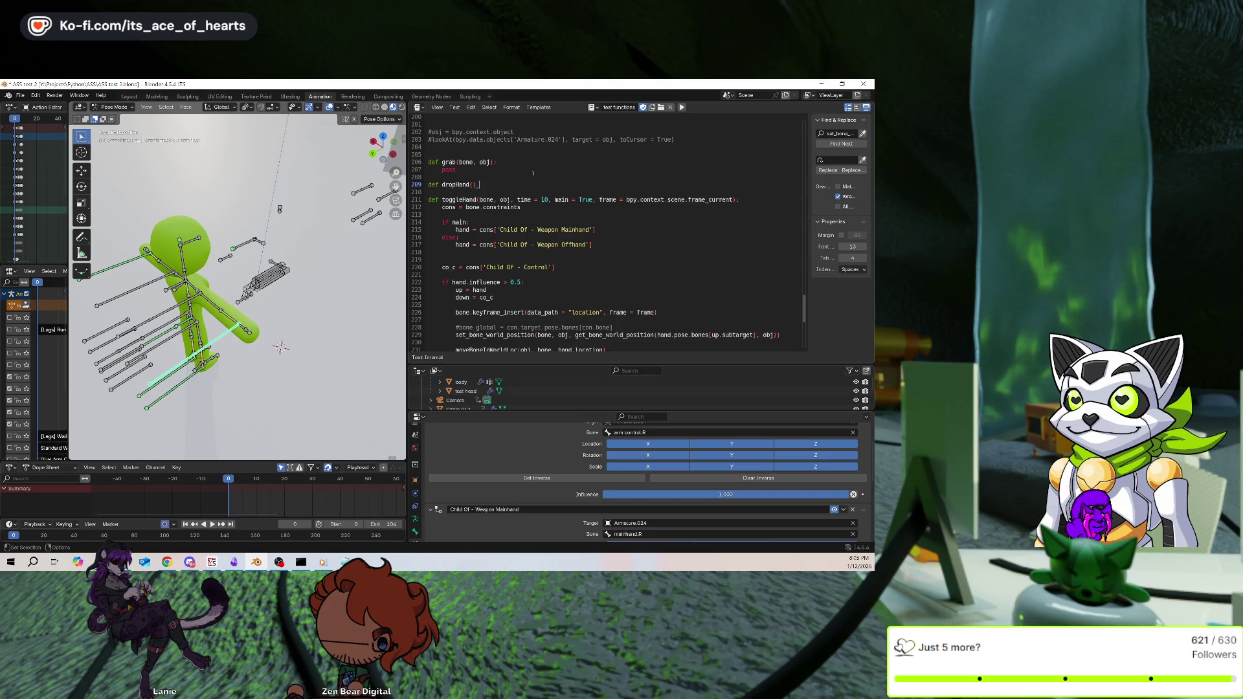
key("BackSpace")
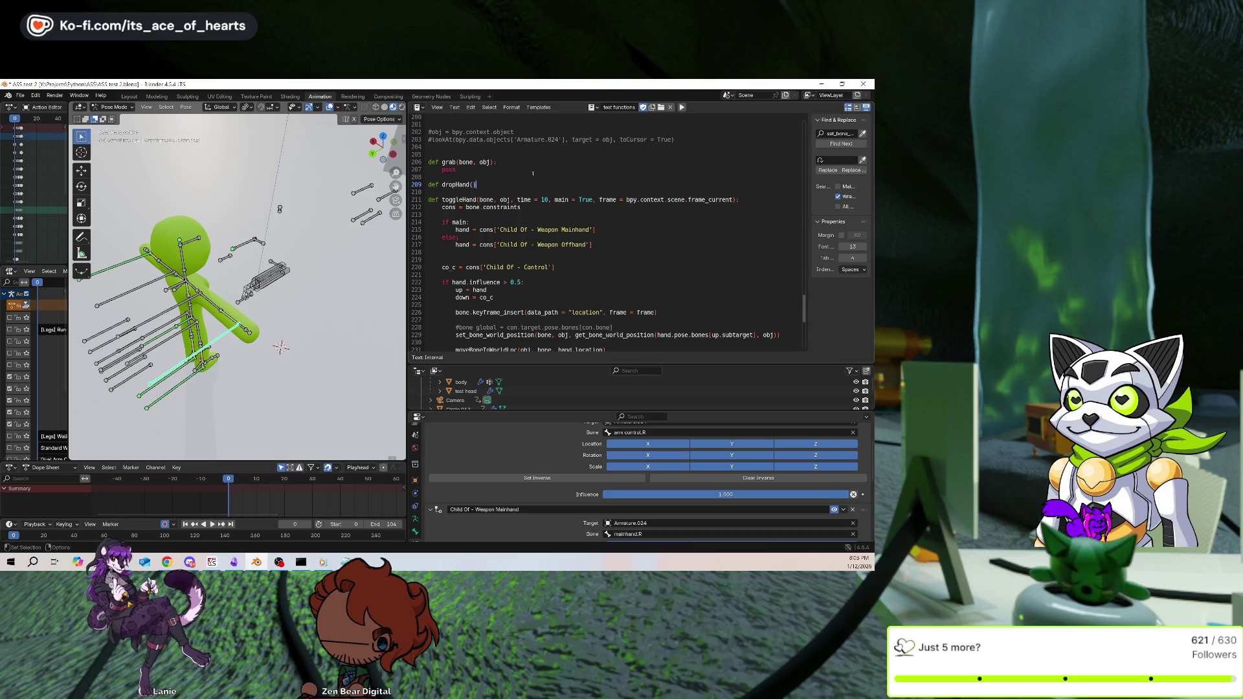
Give dropHand toggleHand's parameters: bone, obj, time = 10, main = True, frame = bpy.context.scene.frame_current
key("Down")
key("Down")
key("End")
key("Left")
key("Left")
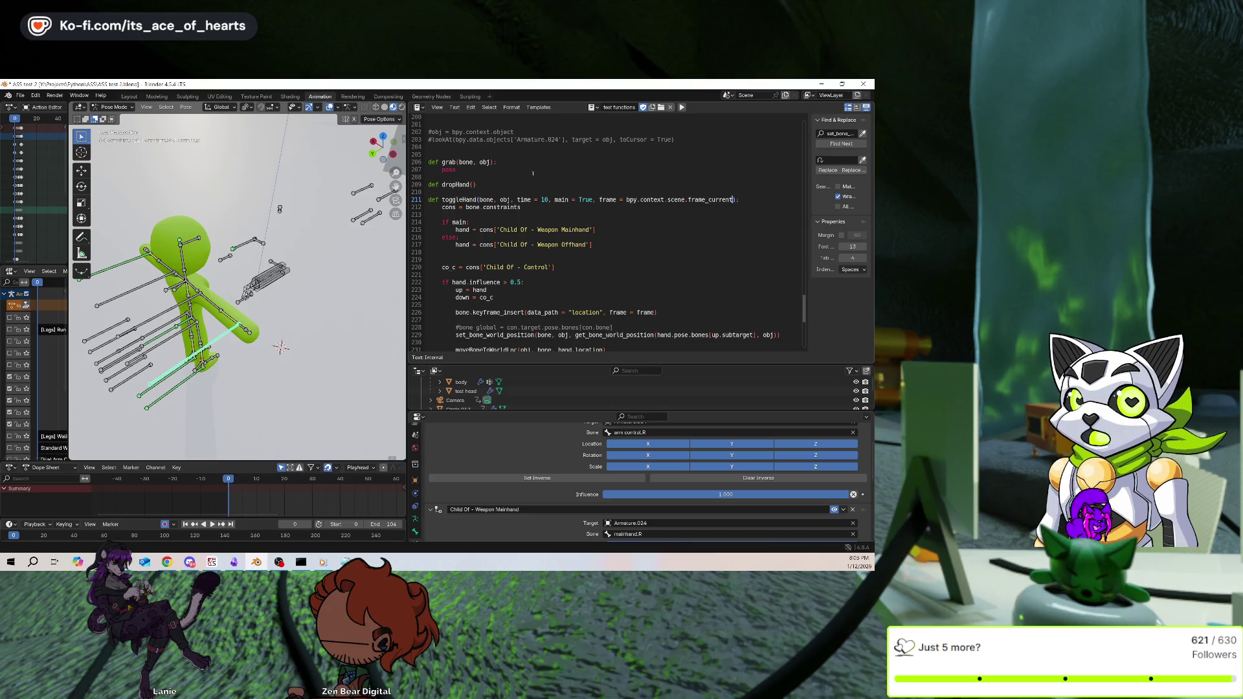
key("ctrl+shift+Left")
key("ctrl+shift+Left")
key("ctrl+shift+Left")
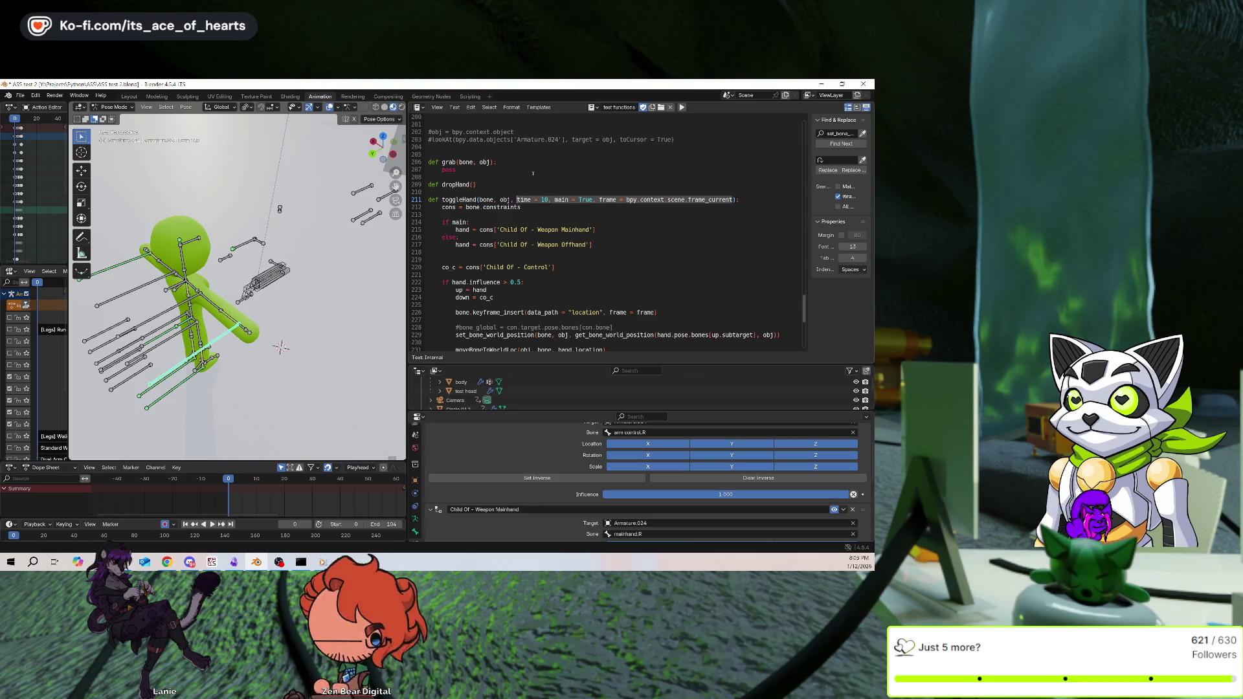
key("Up")
key("Up")
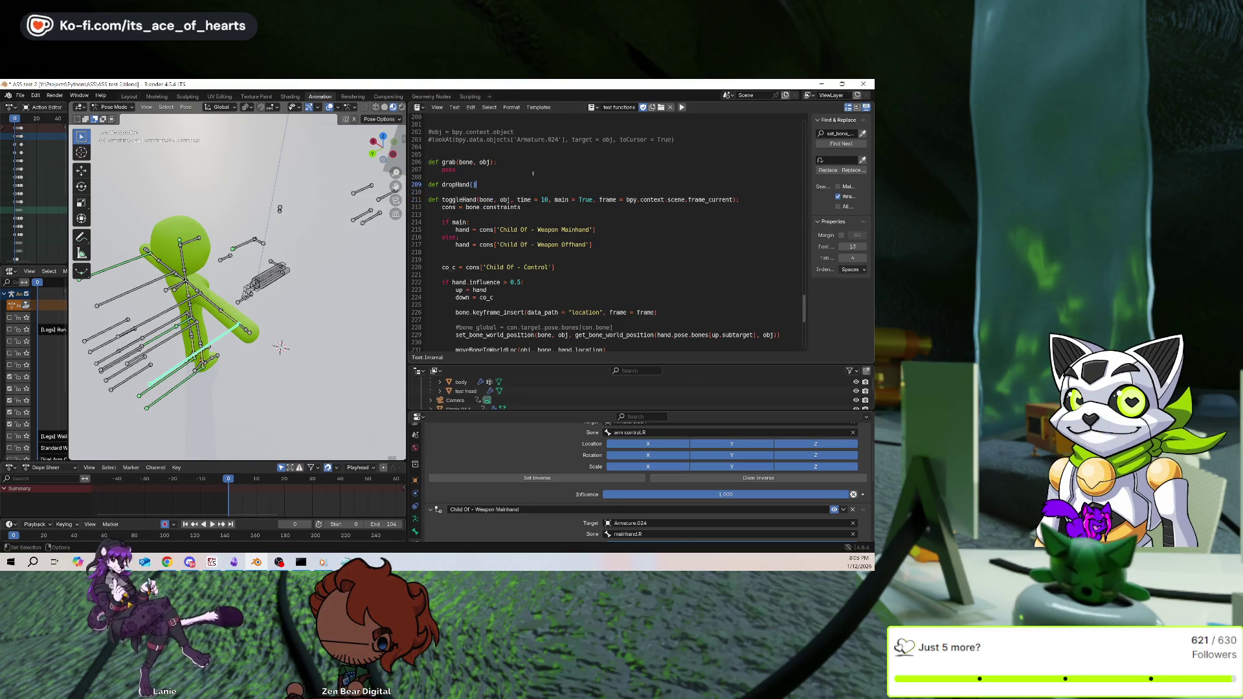
key("Left")
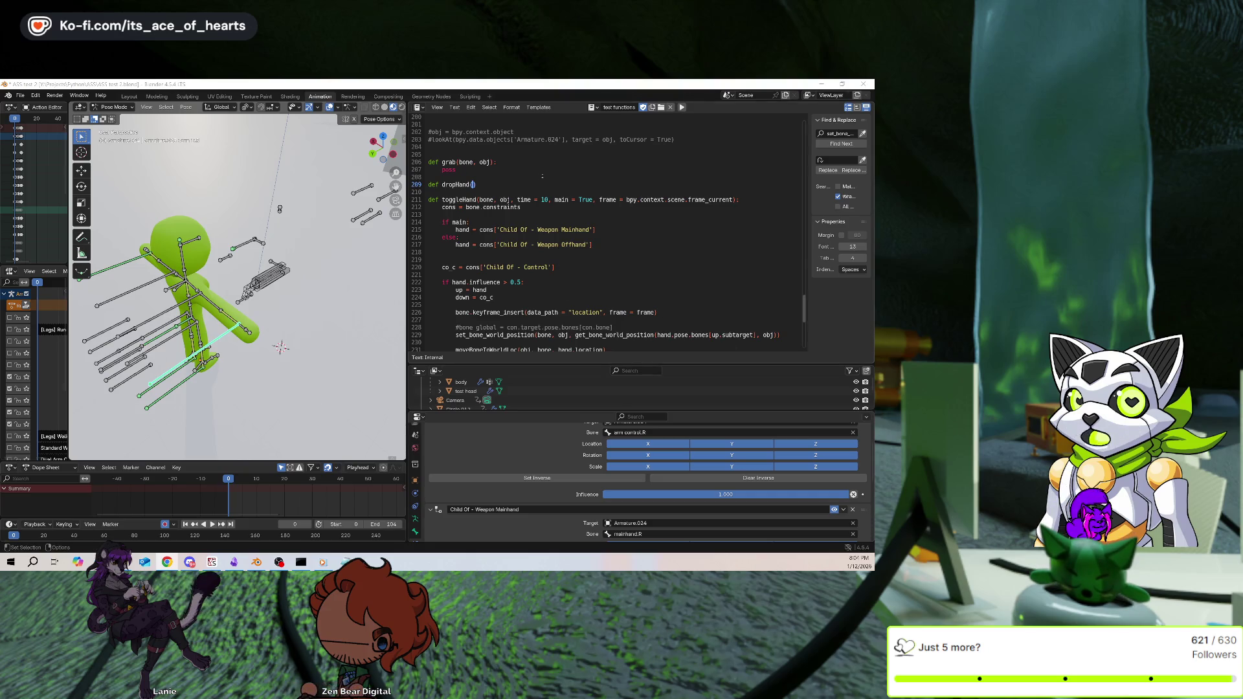
left_click(501, 184)
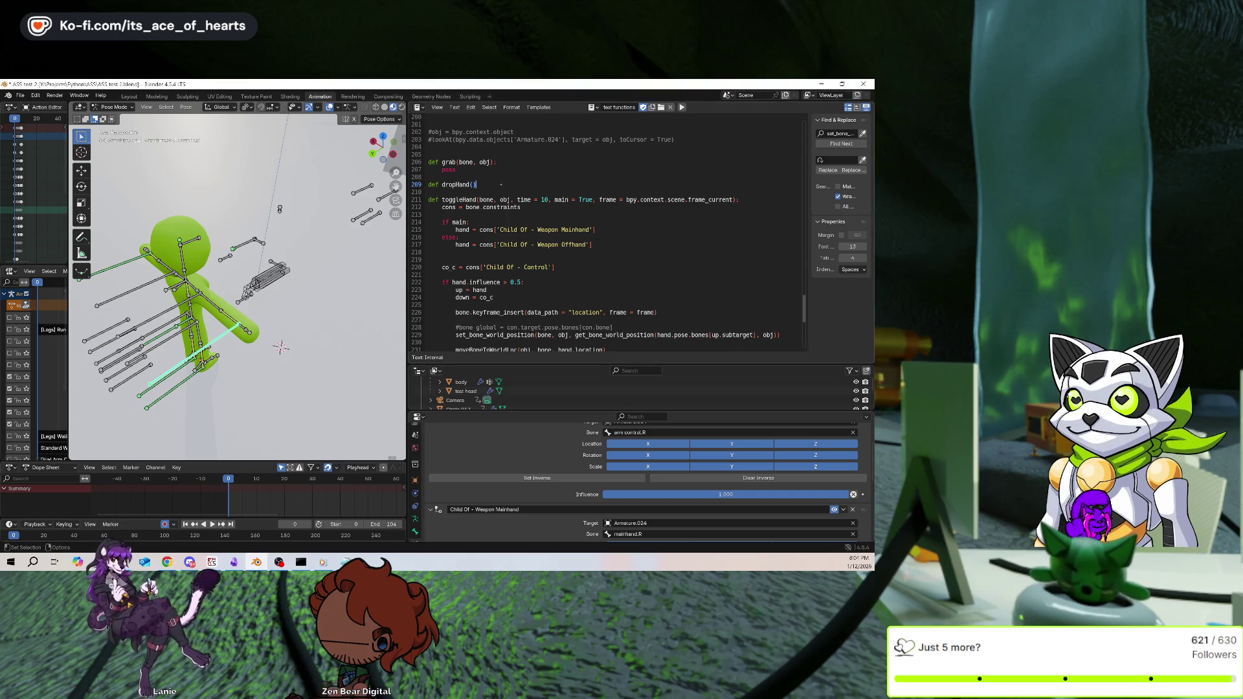
type("bone, obj, time = 10, main = True, frame = bpy.context.scene.frame_current")
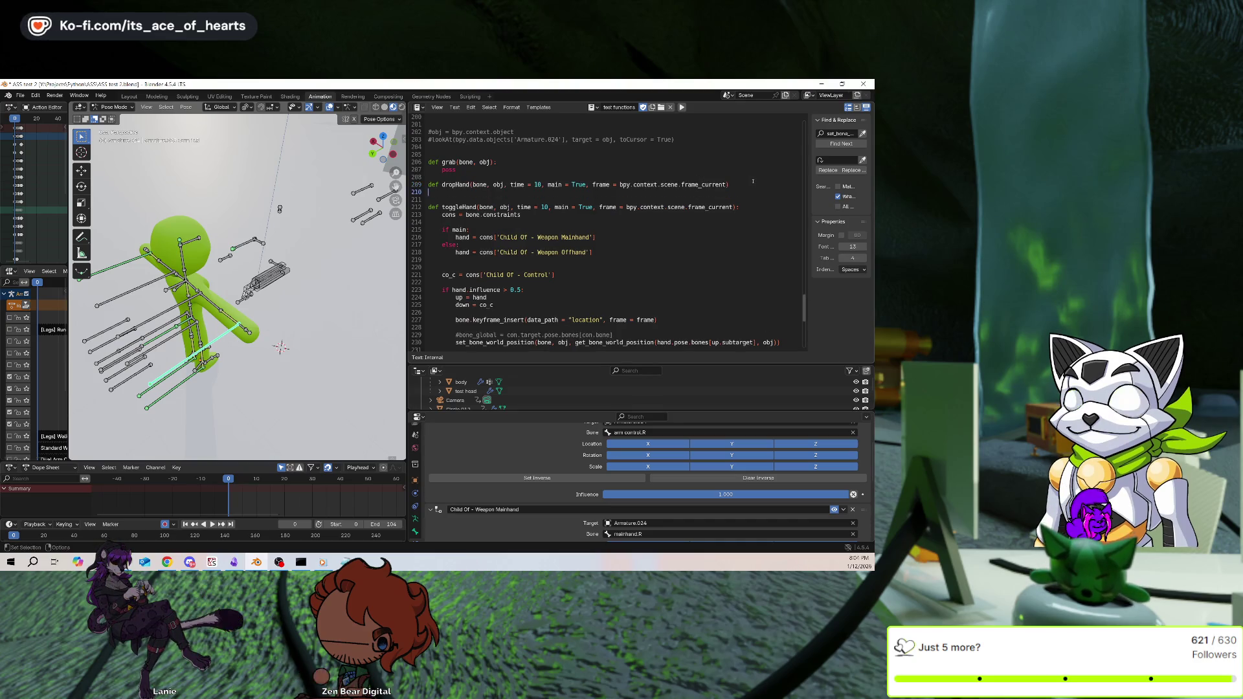
Finish the dropHand signature with ':' and an indented 'pass' body
type(":")
key("Return")
type("pass")
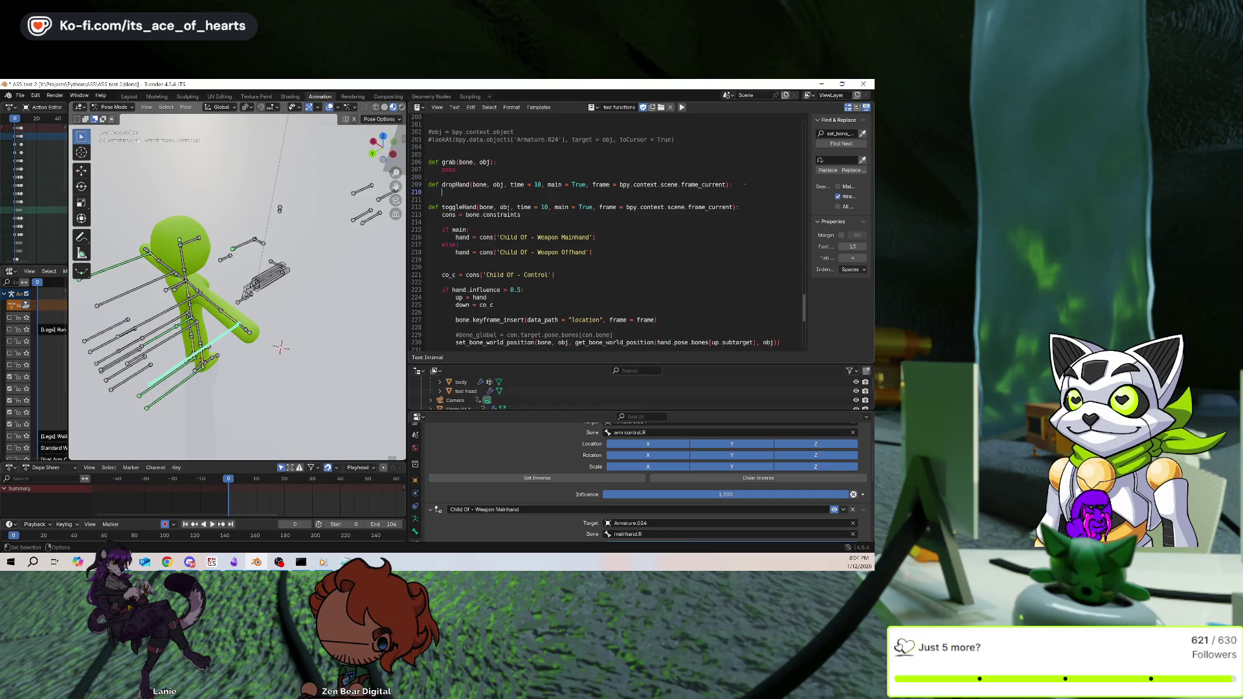
left_click(565, 272)
scroll(565, 270, "down", 1)
scroll(565, 271, "down", 1)
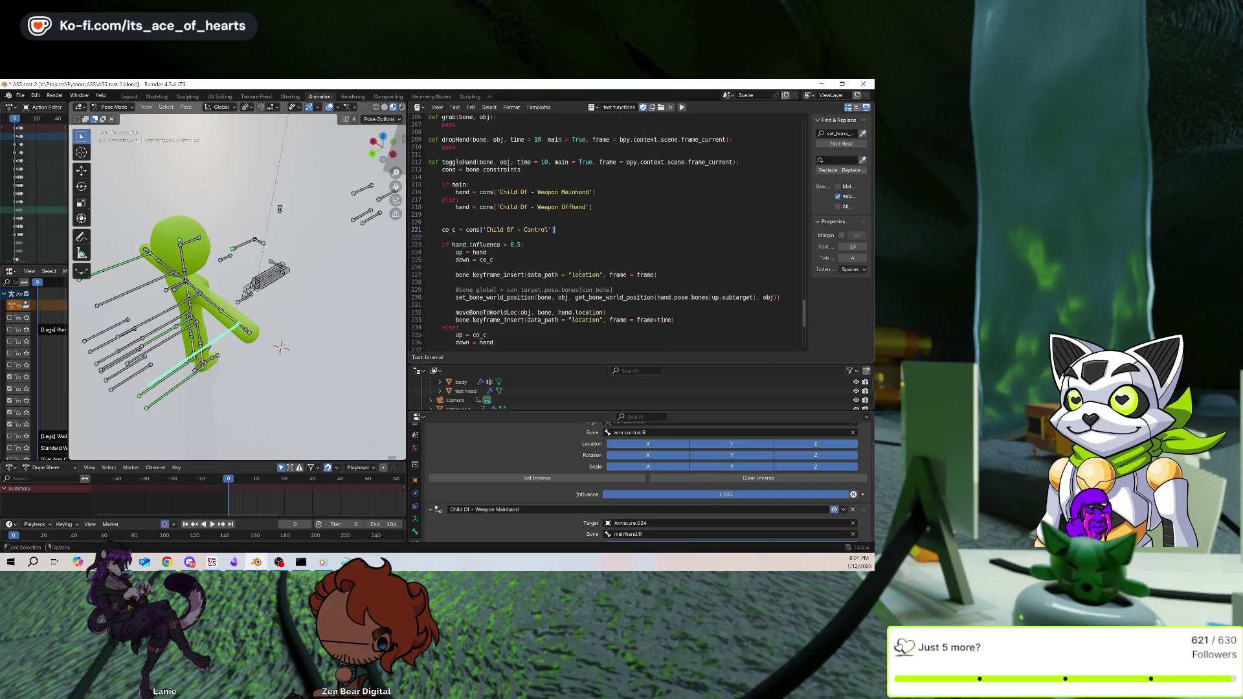
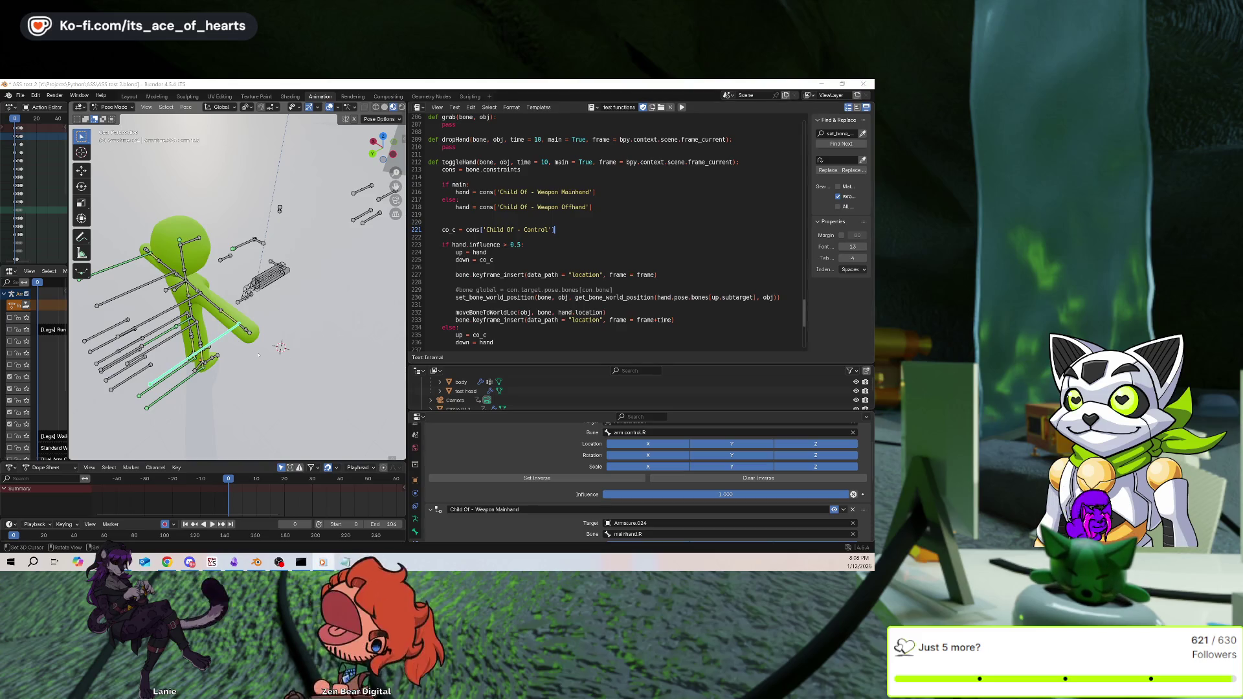
Change line 223's test to 'if hand.influence < 0.5' and run the script
middle_click_drag(246, 353, 259, 359)
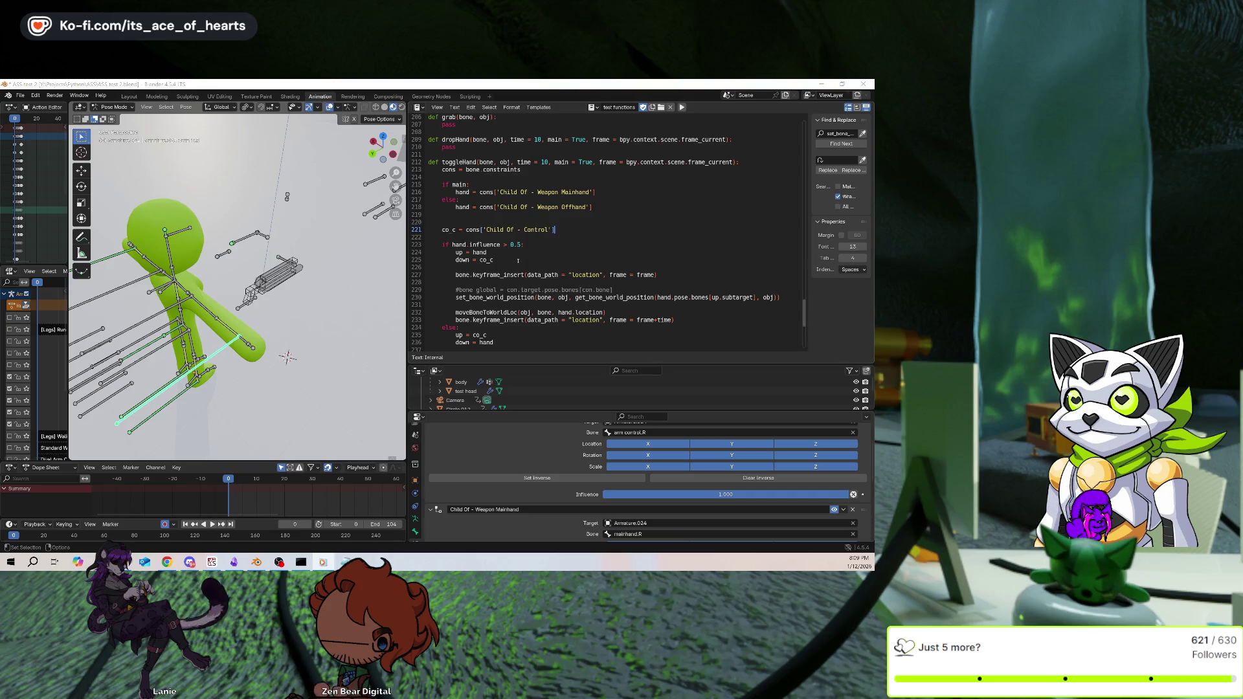
scroll(526, 229, "down", 1)
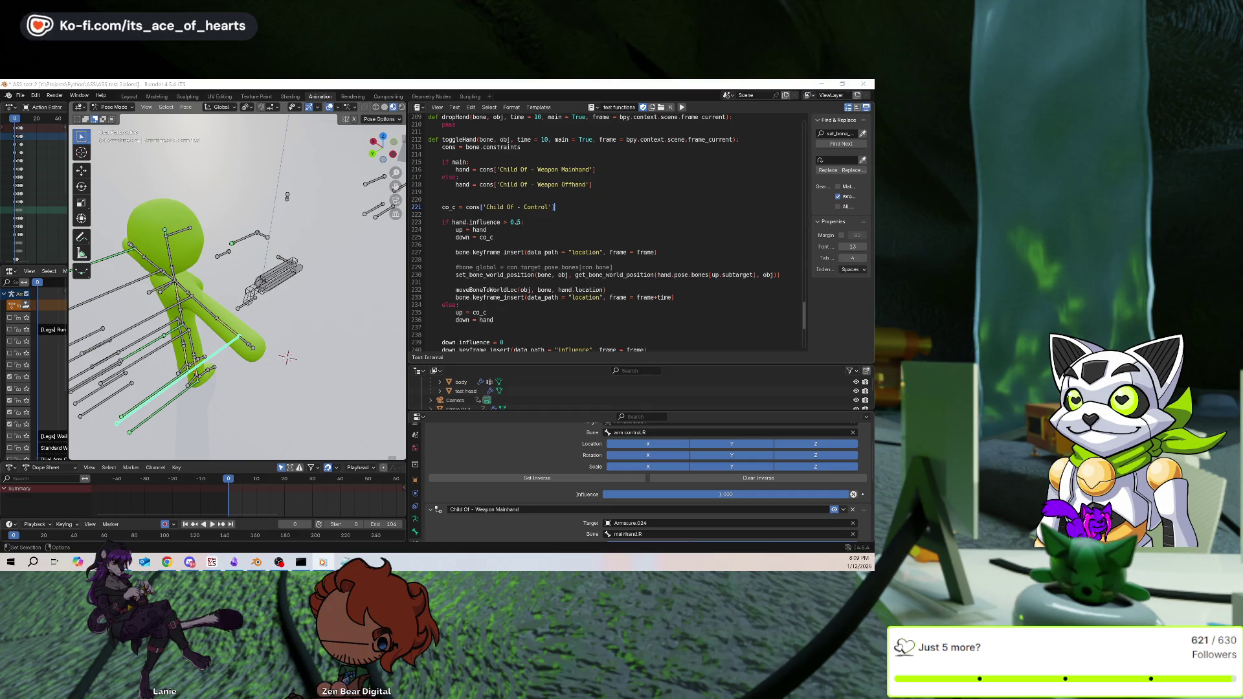
left_click(507, 222)
key("BackSpace")
type("<")
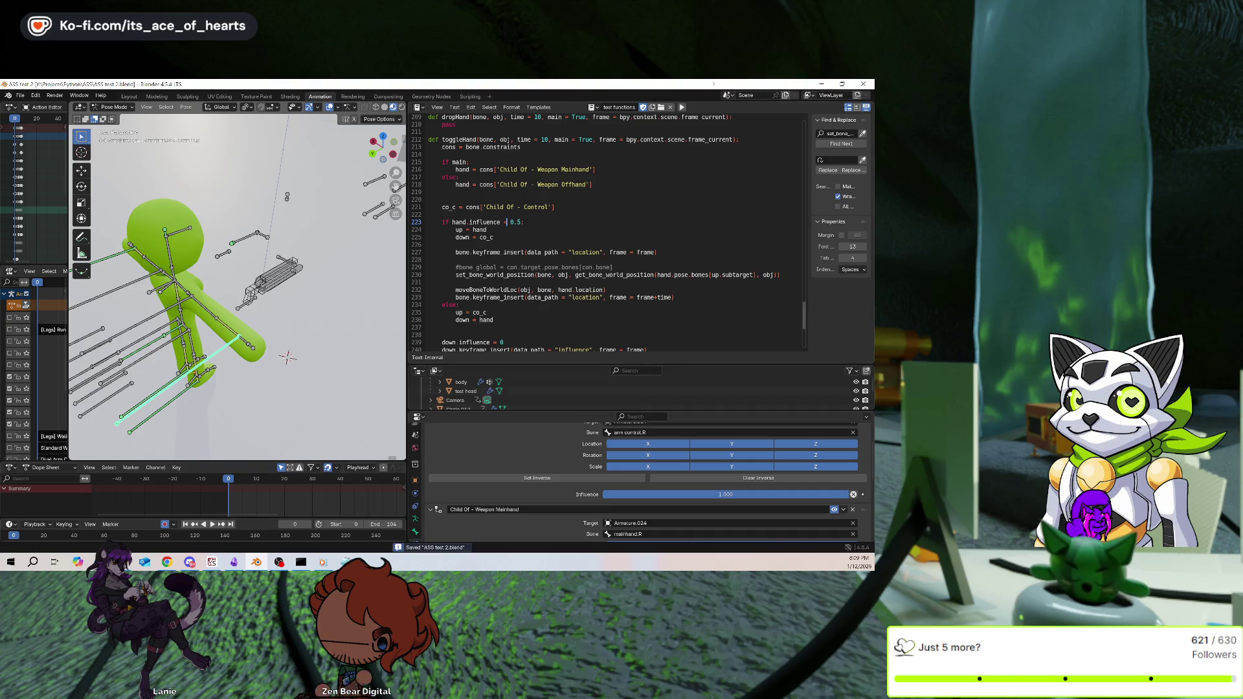
left_click(680, 105)
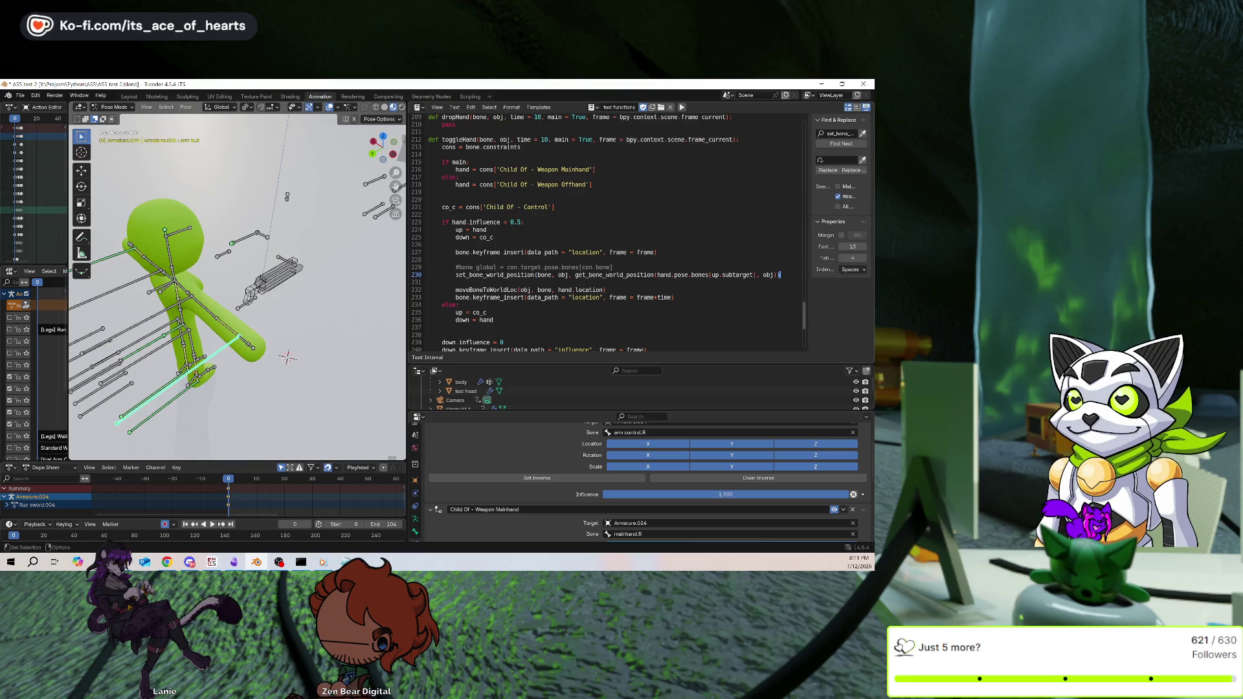
double_click(662, 275)
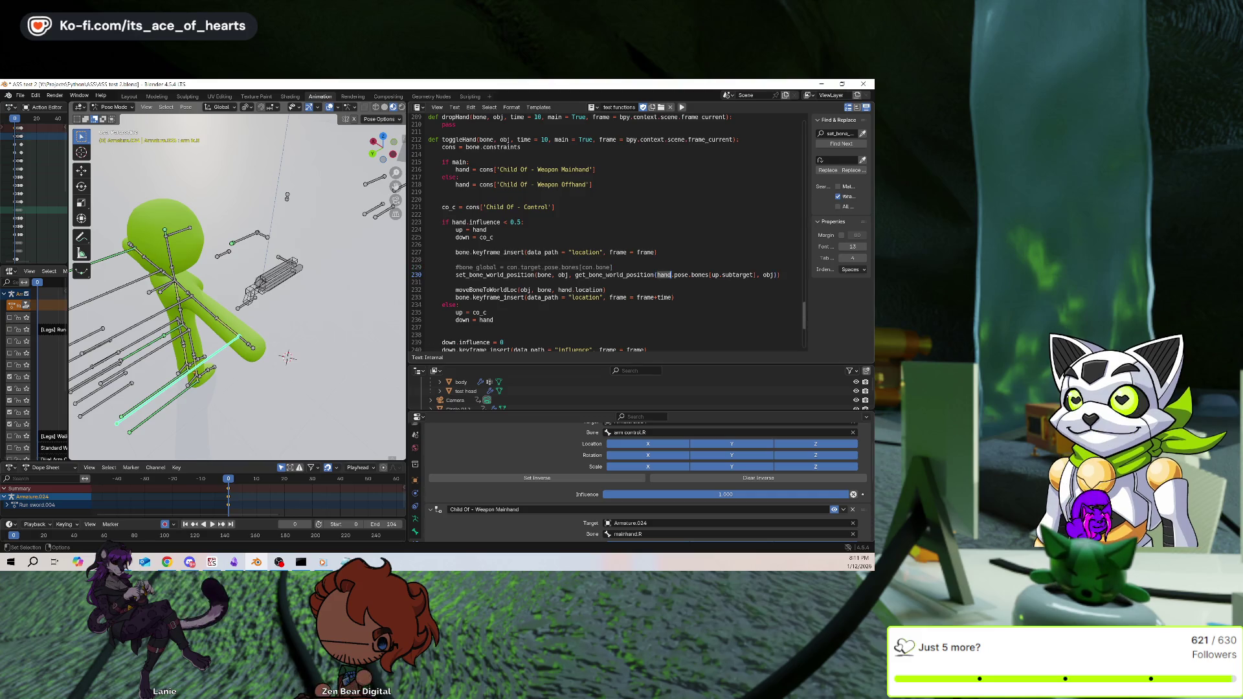
Replace 'hand' with 'obj.pose' in line 230's bone lookup, save, and rerun the script
type("obj")
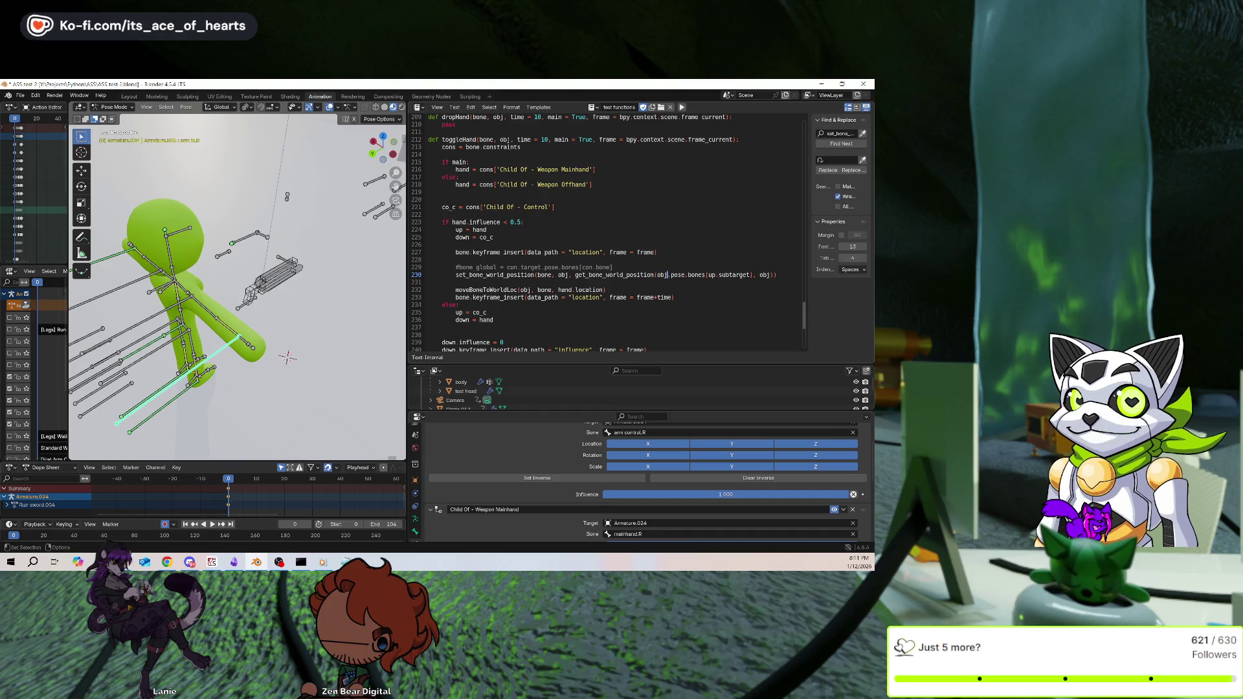
type(".dat")
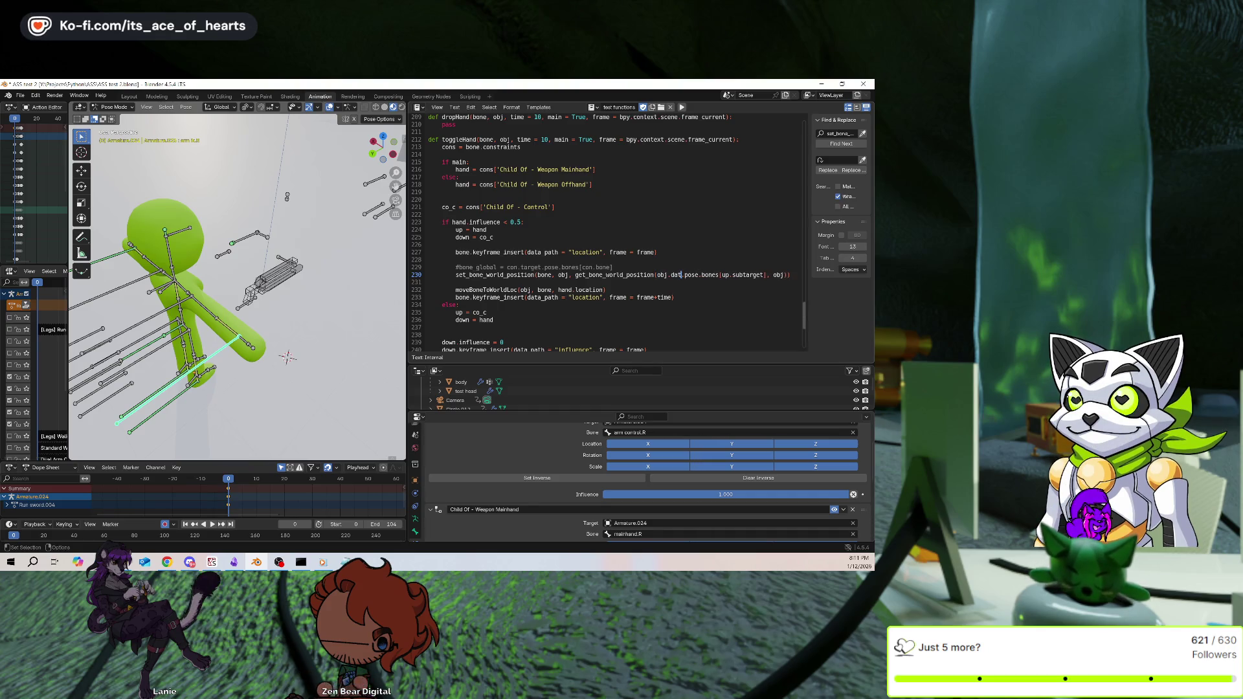
type("a")
key("BackSpace")
key("BackSpace")
key("BackSpace")
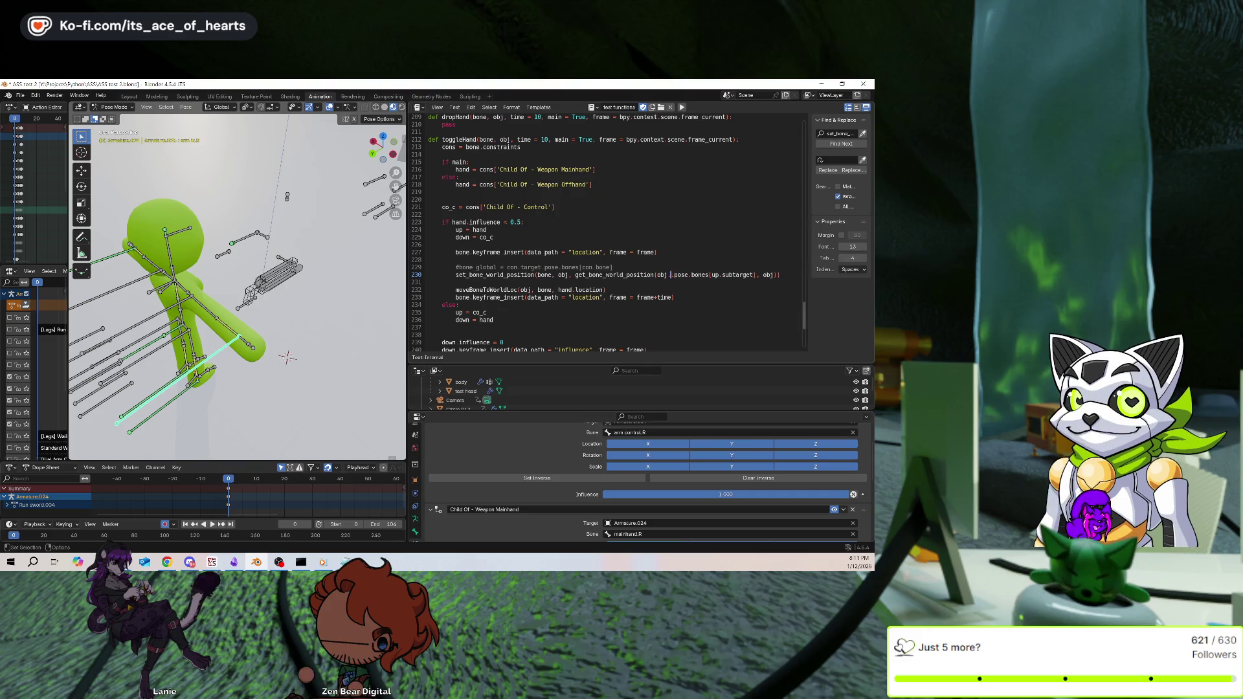
key("ctrl+s")
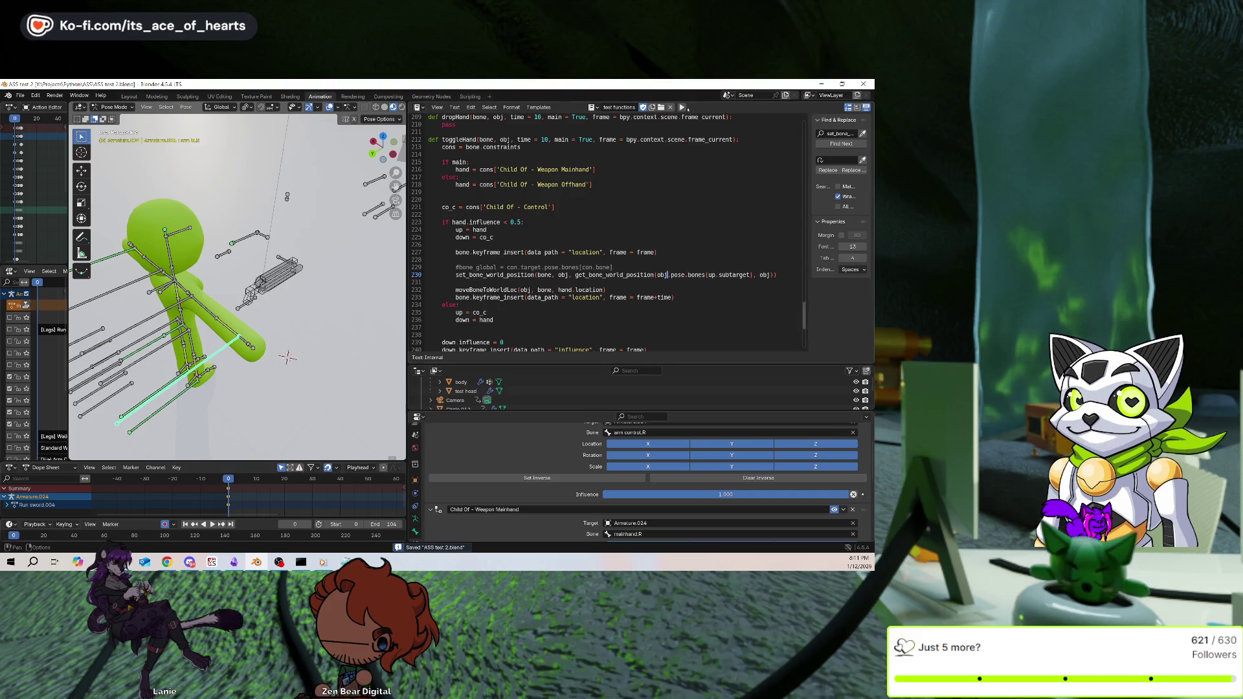
left_click(683, 107)
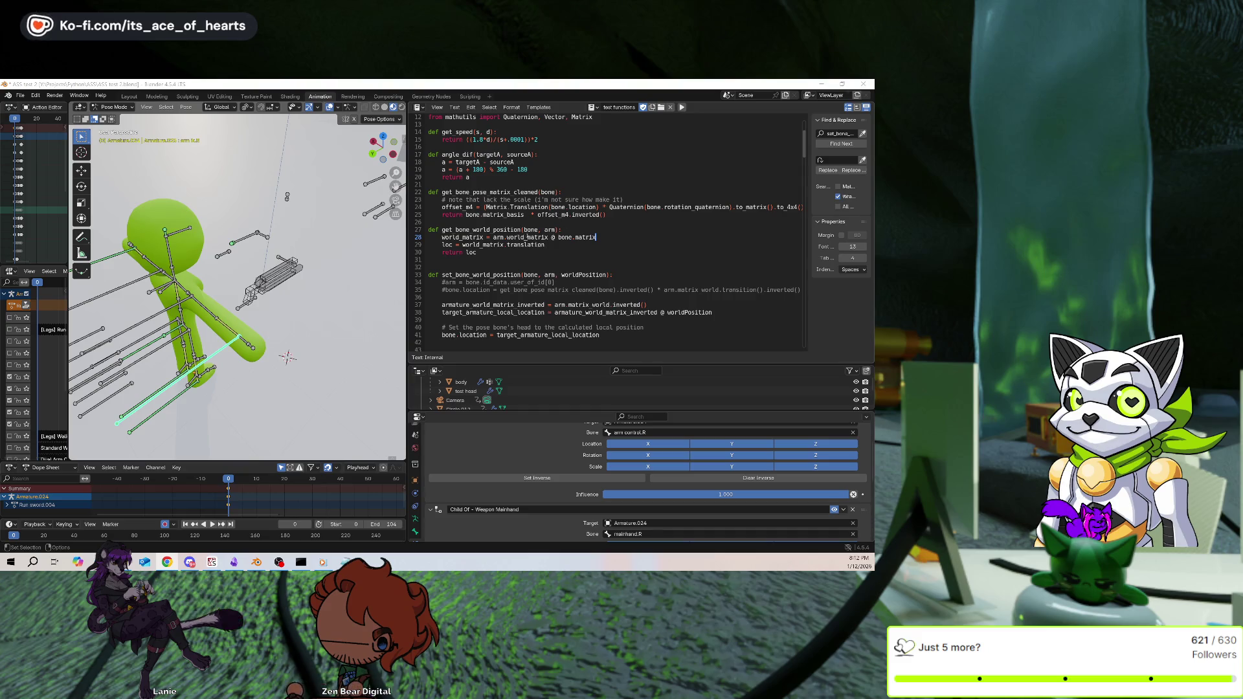
Fix 'arm.wmatrix' to 'arm.matrix' on line 28, save, and run the script twice
left_click_drag(526, 237, 512, 229)
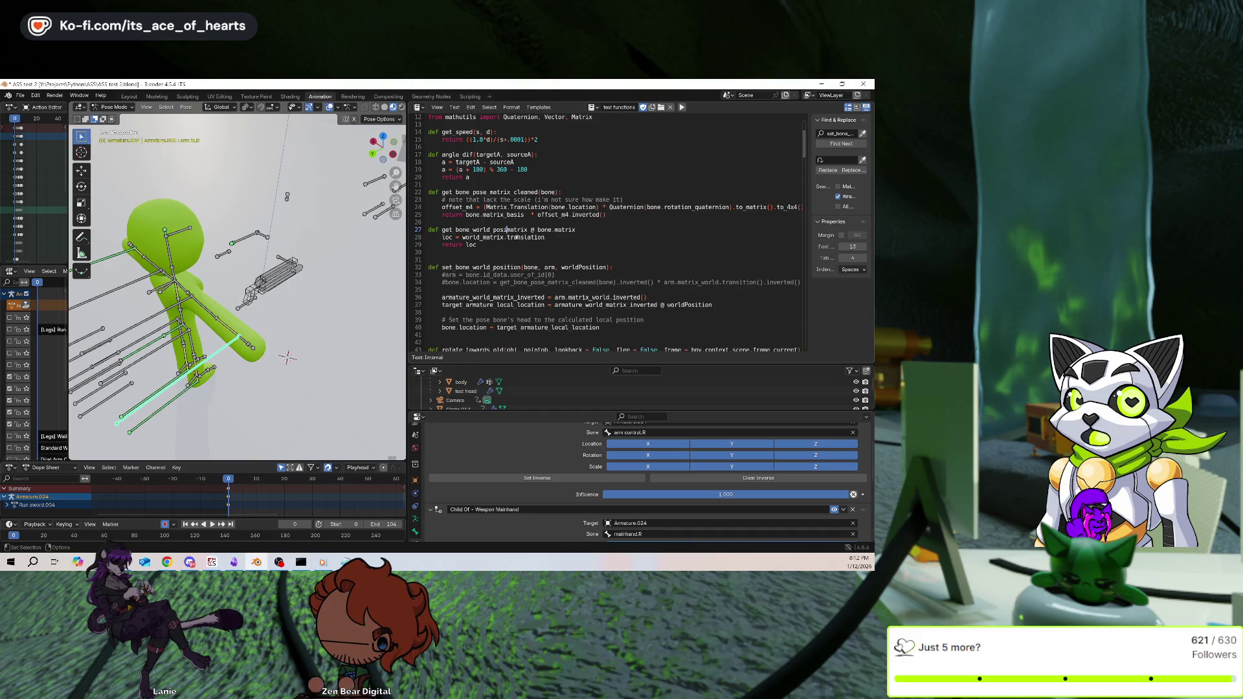
left_click(509, 238)
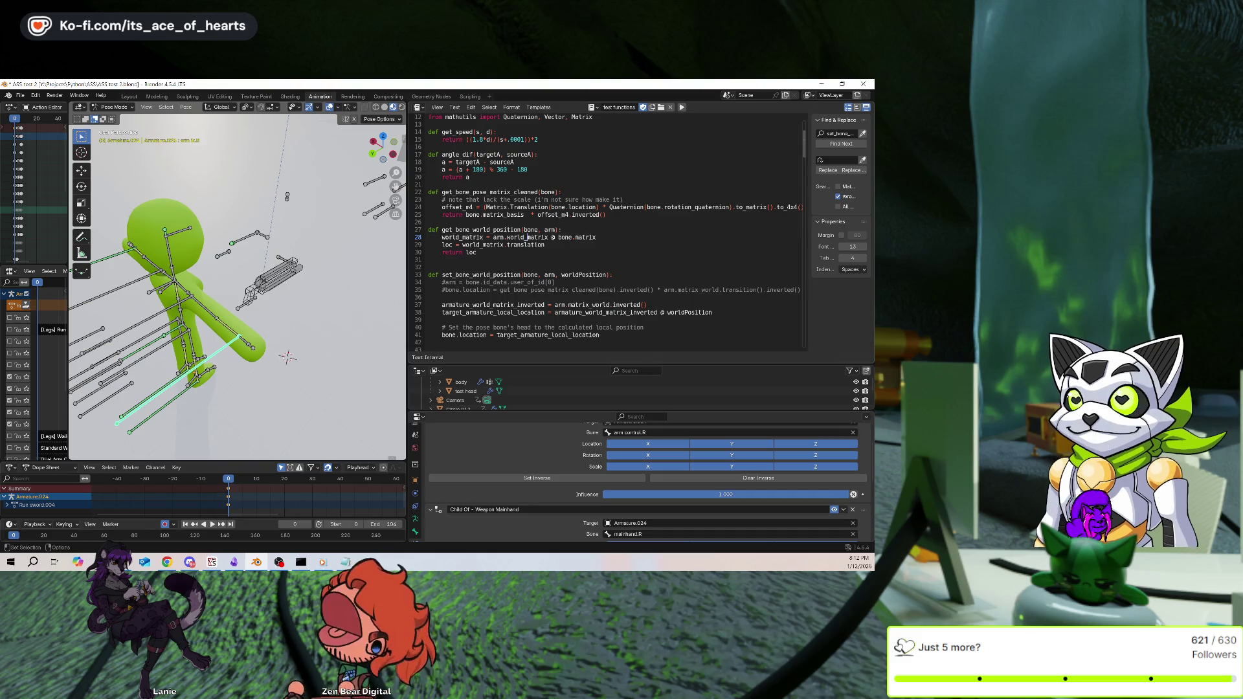
key("BackSpace")
key("ctrl+s")
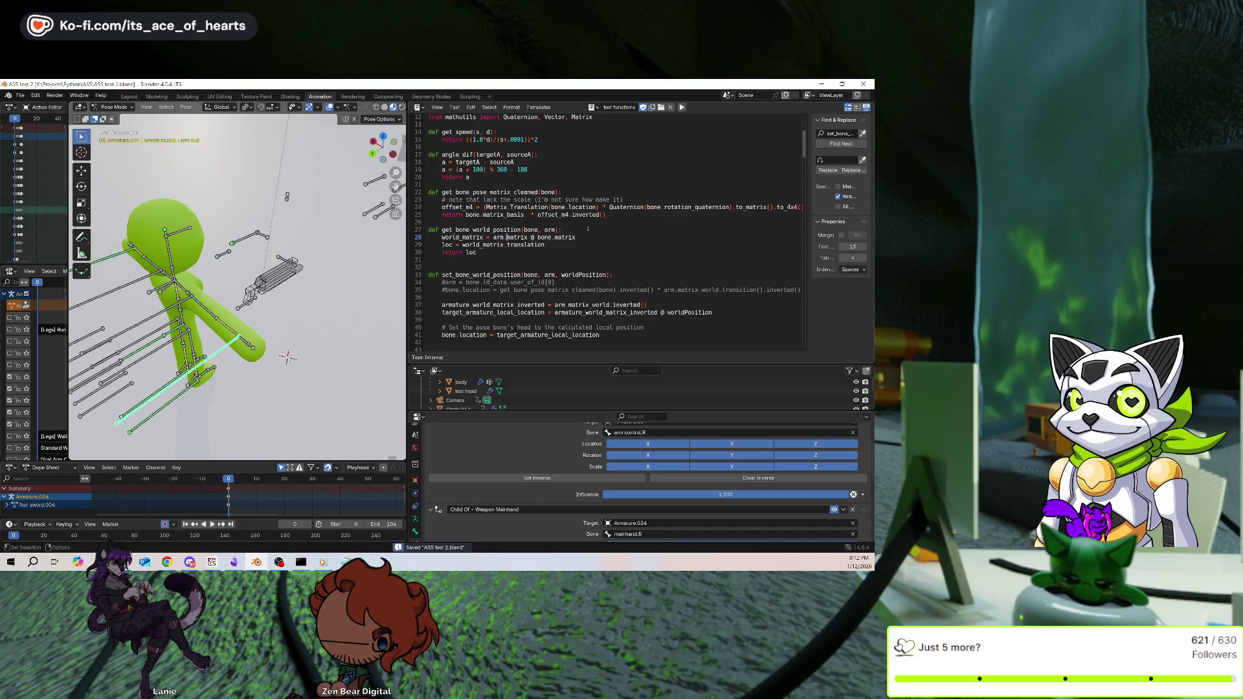
left_click(681, 107)
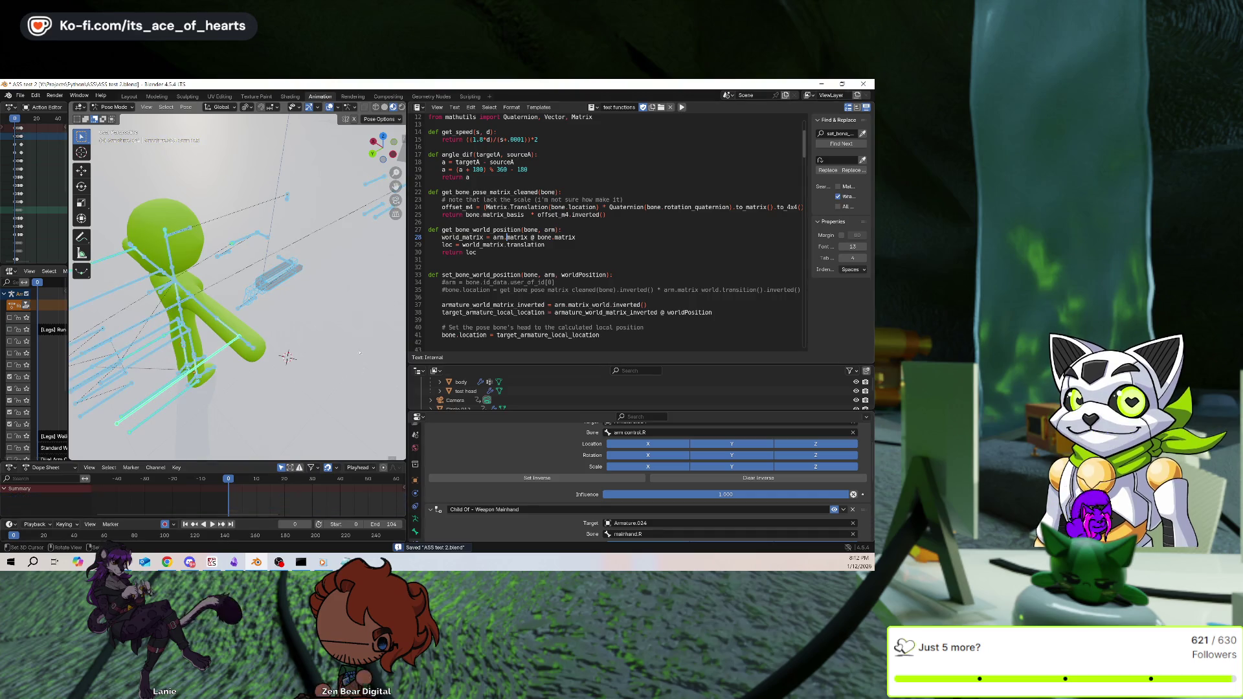
left_click(219, 356)
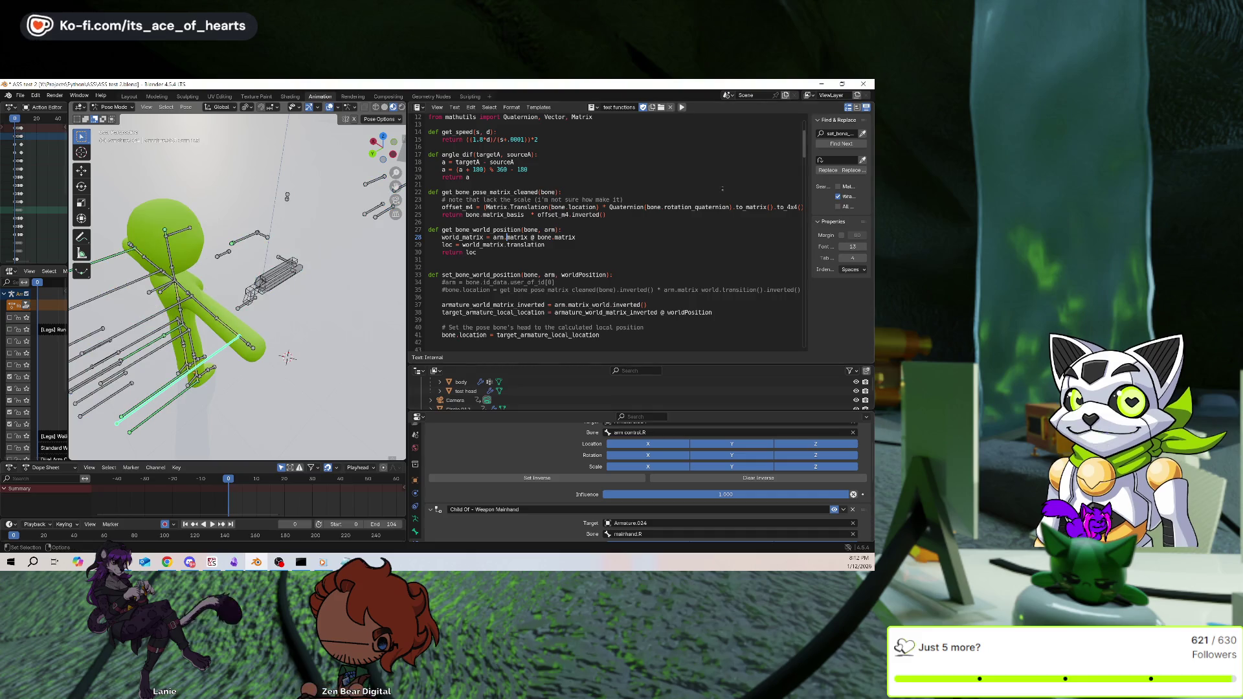
left_click(681, 108)
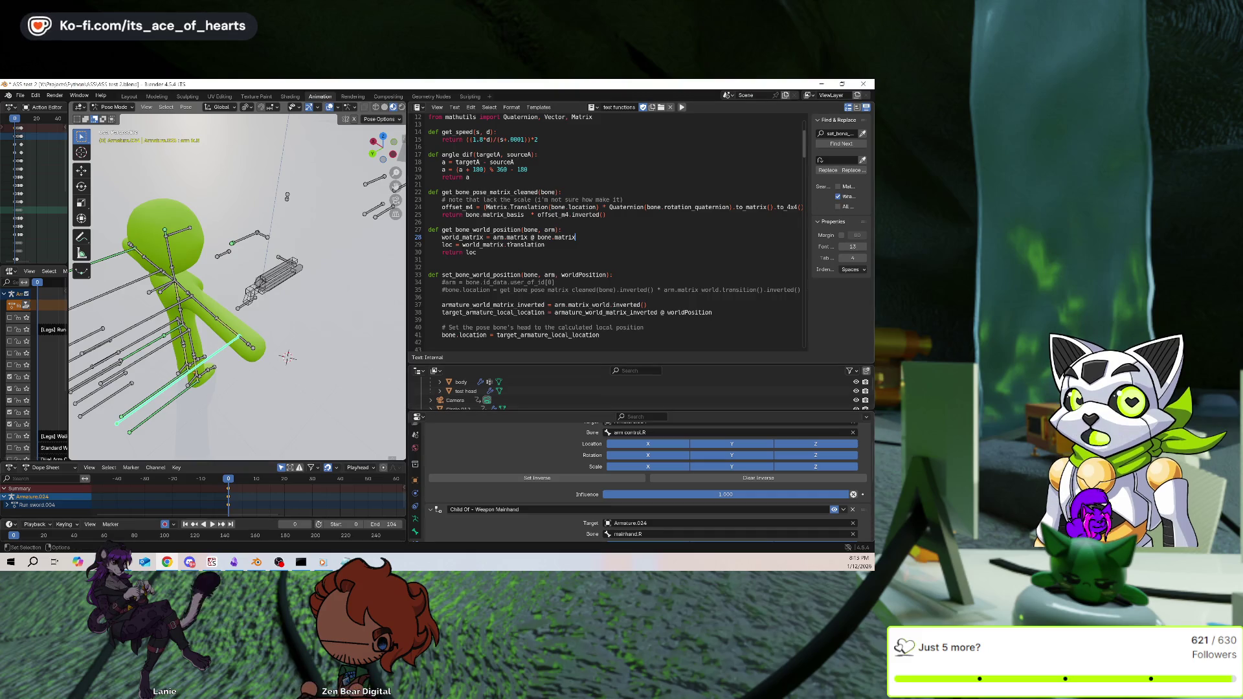
Change line 28 to 'arm.matrix_world', save, deselect all bones, and run the script again
double_click(517, 238)
type("x_world")
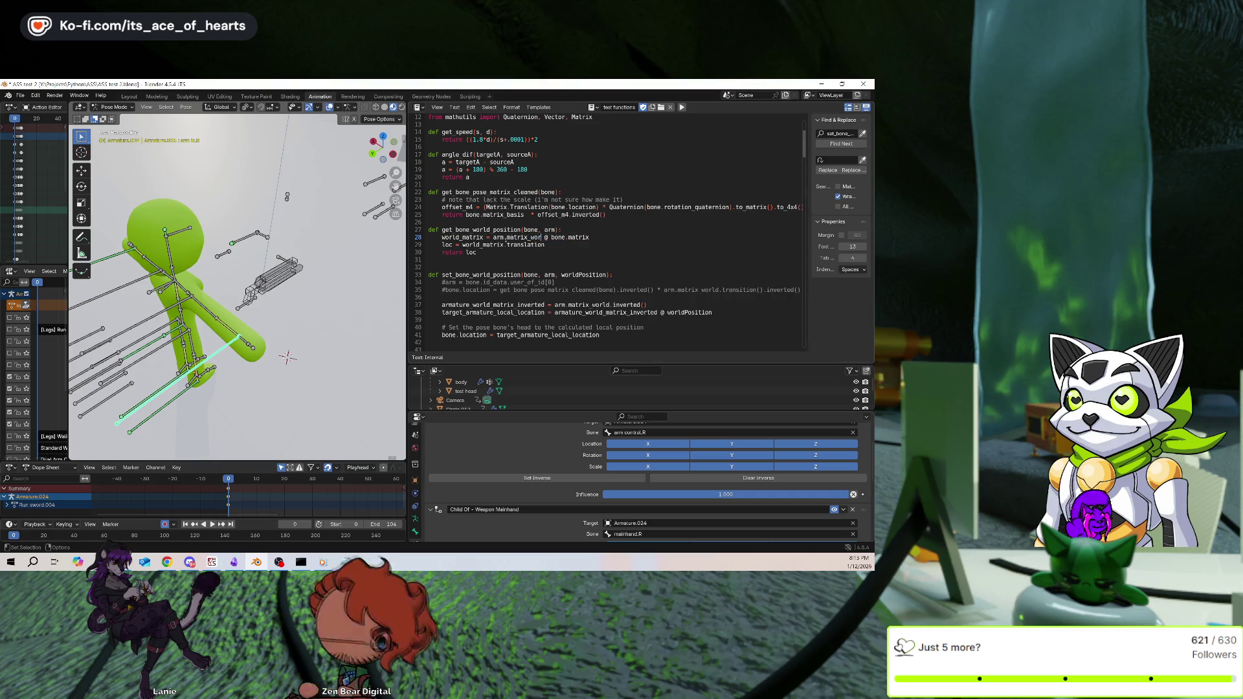
key("ctrl+s")
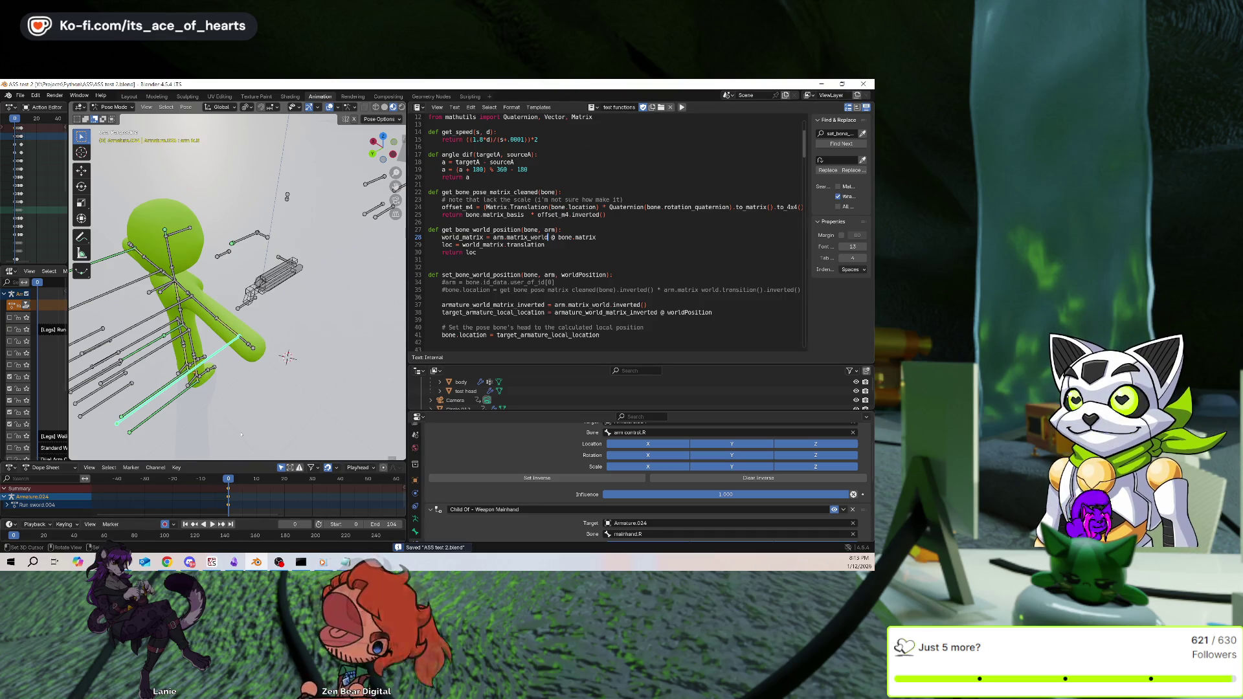
key("a")
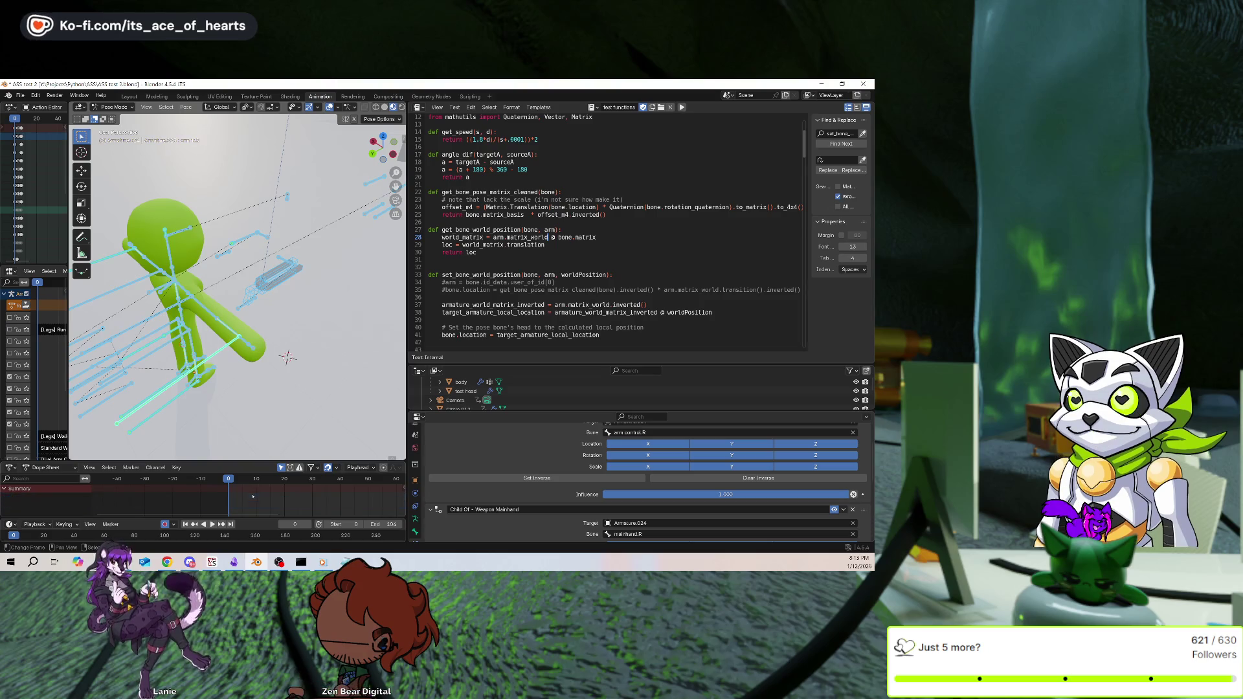
key("alt+a")
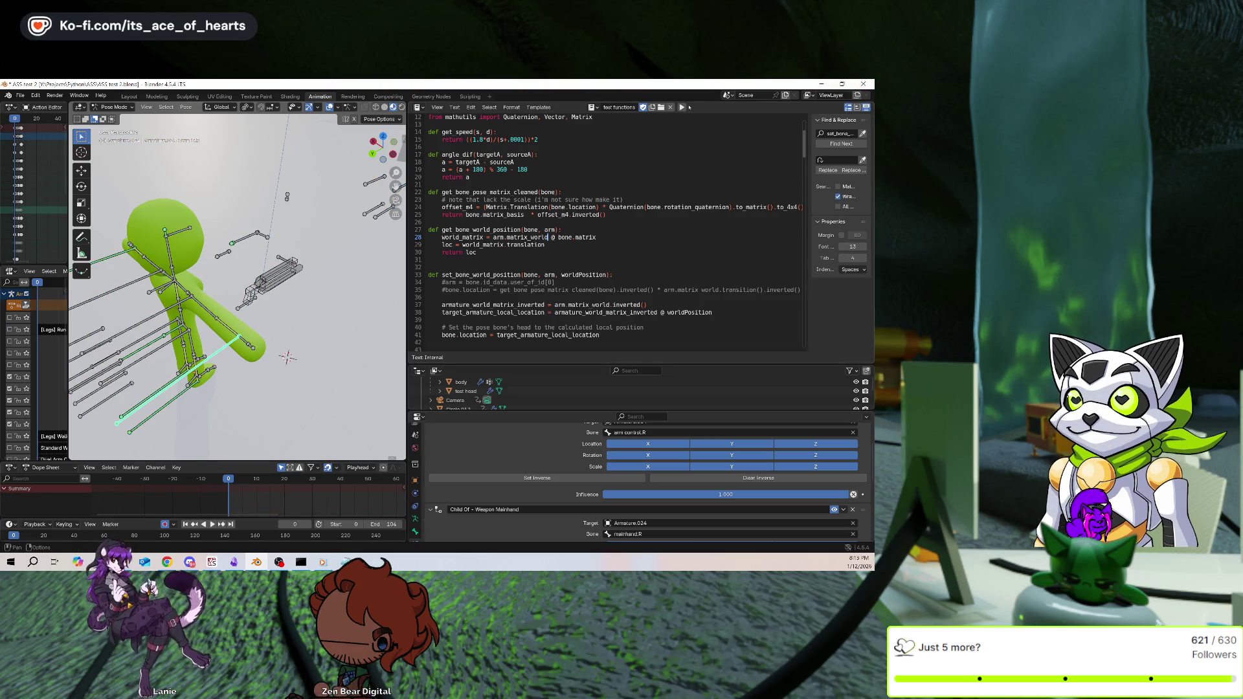
left_click(681, 106)
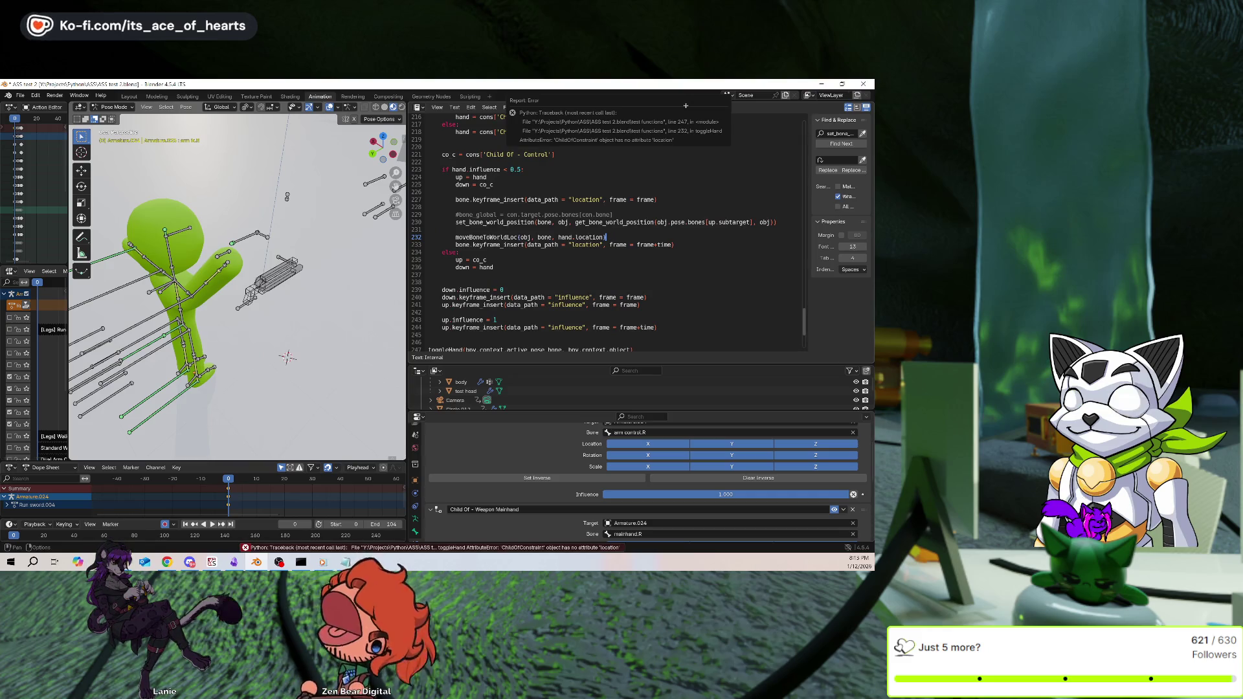
Dismiss the error report and scroll through the script code
mouse_move(259, 291)
middle_mouse_down()
mouse_move(283, 324)
mouse_move(328, 311)
middle_mouse_up()
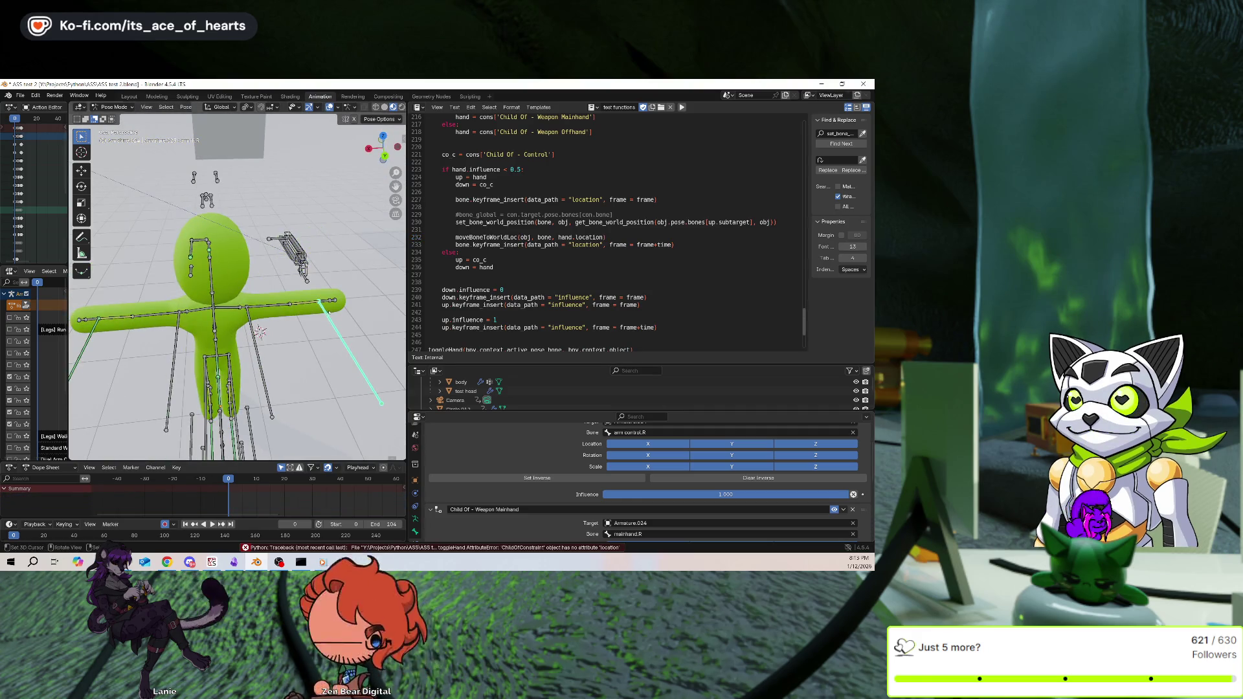
scroll(727, 244, "up", 20)
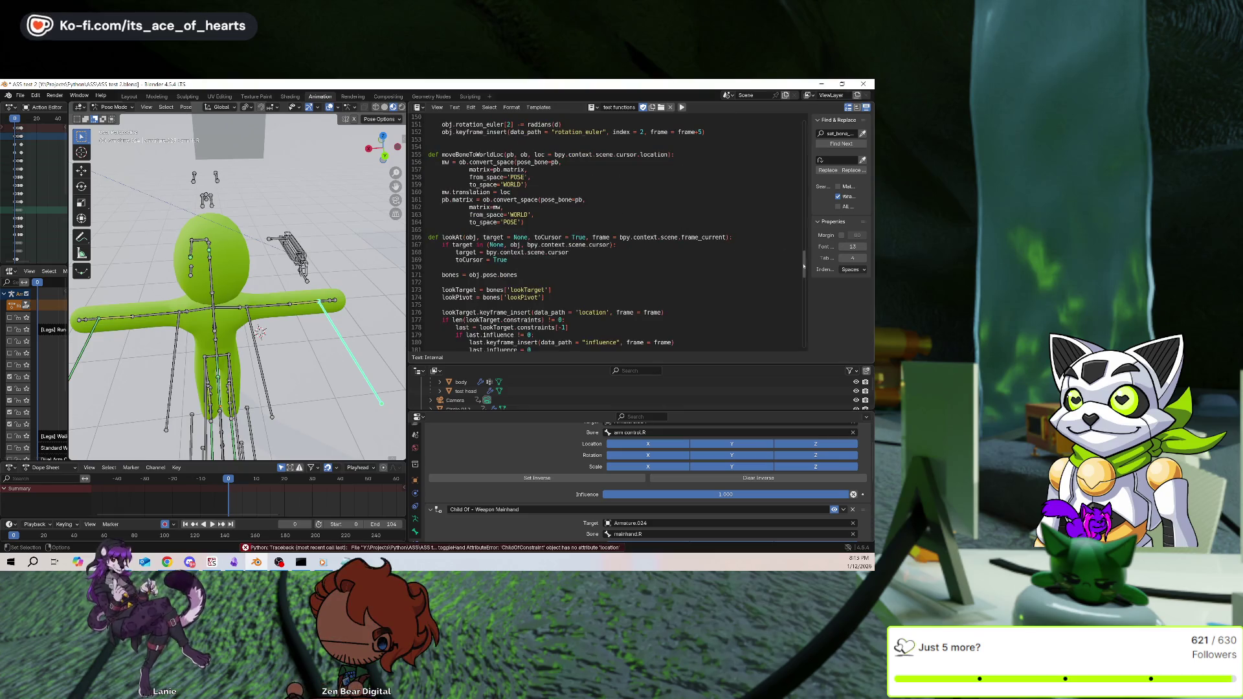
scroll(642, 257, "up", 20)
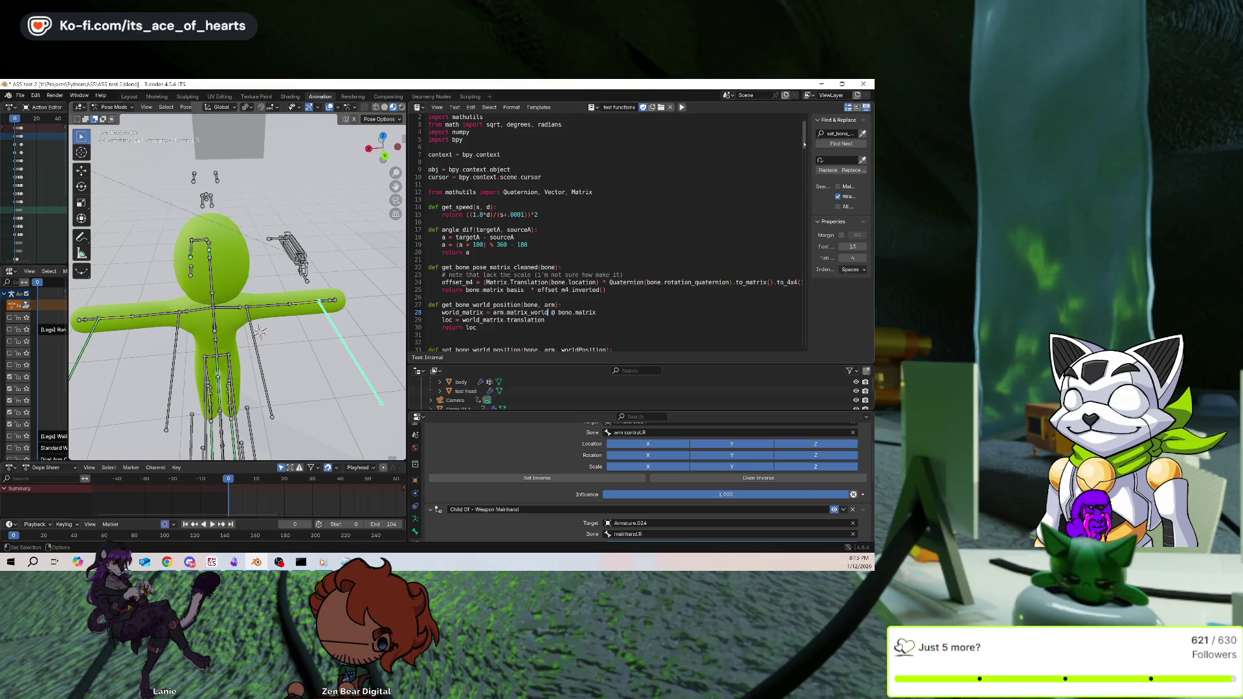
scroll(793, 246, "down", 20)
scroll(793, 247, "down", 16)
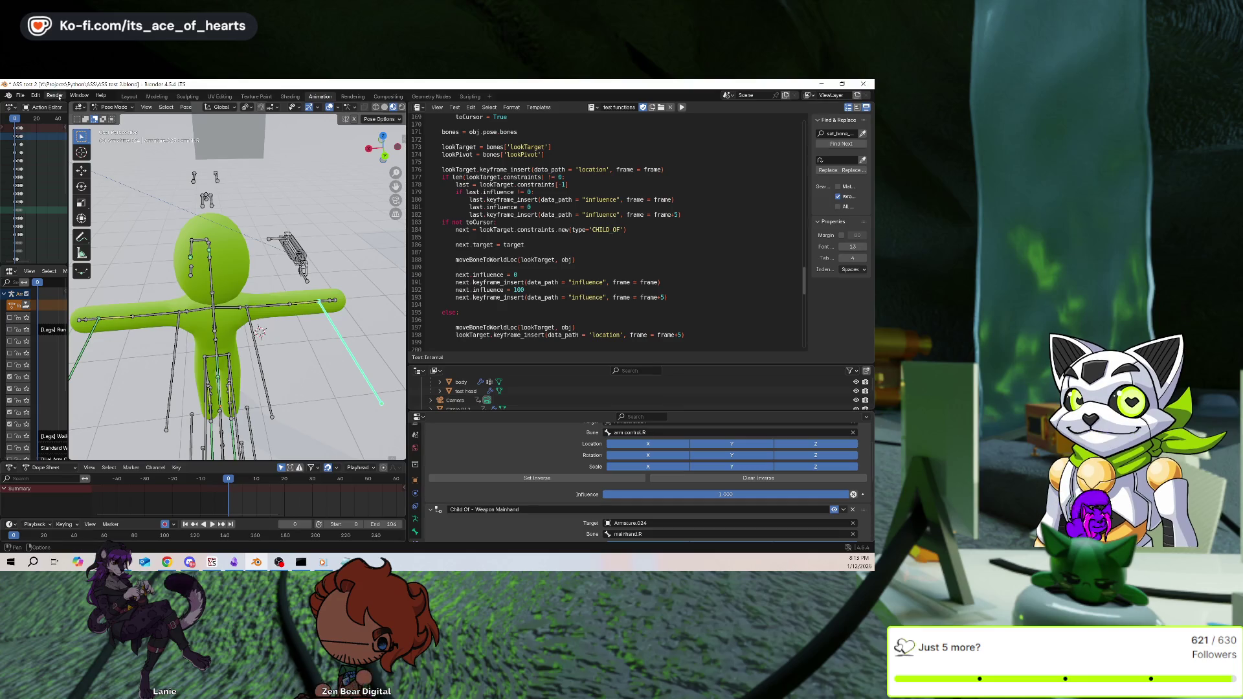
Toggle the system console from the Window menu and scroll back to toggleHand
left_click(77, 95)
left_click(103, 197)
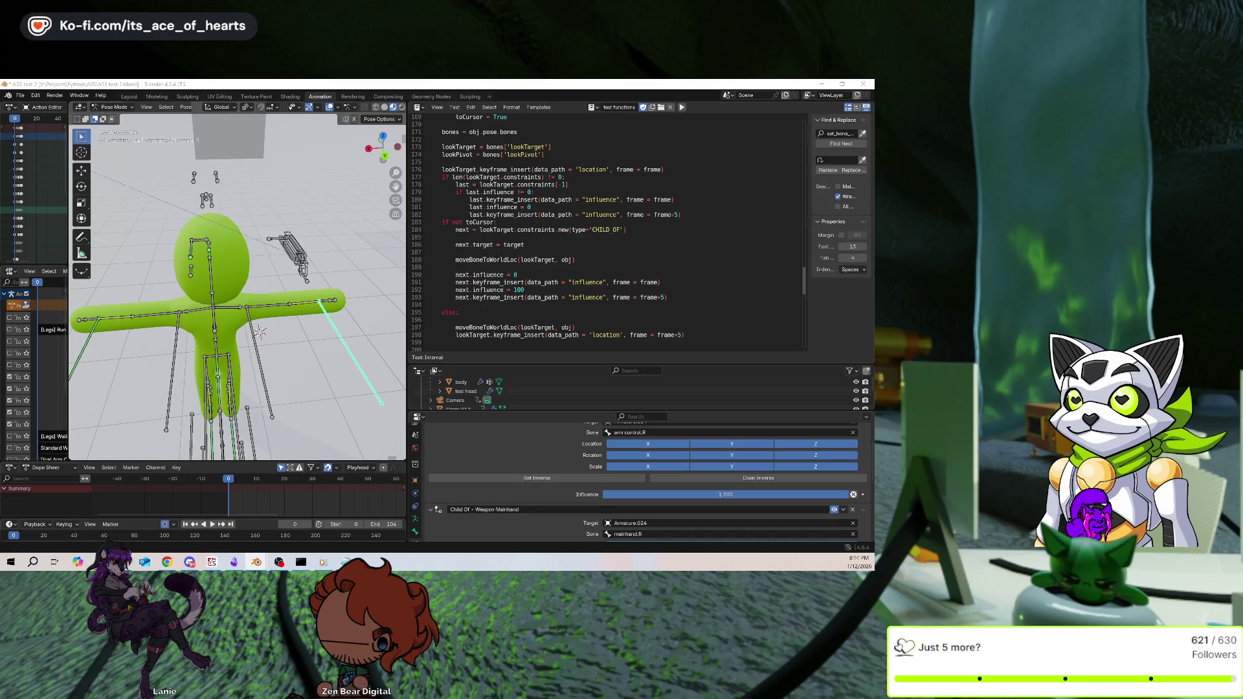
scroll(625, 271, "down", 7)
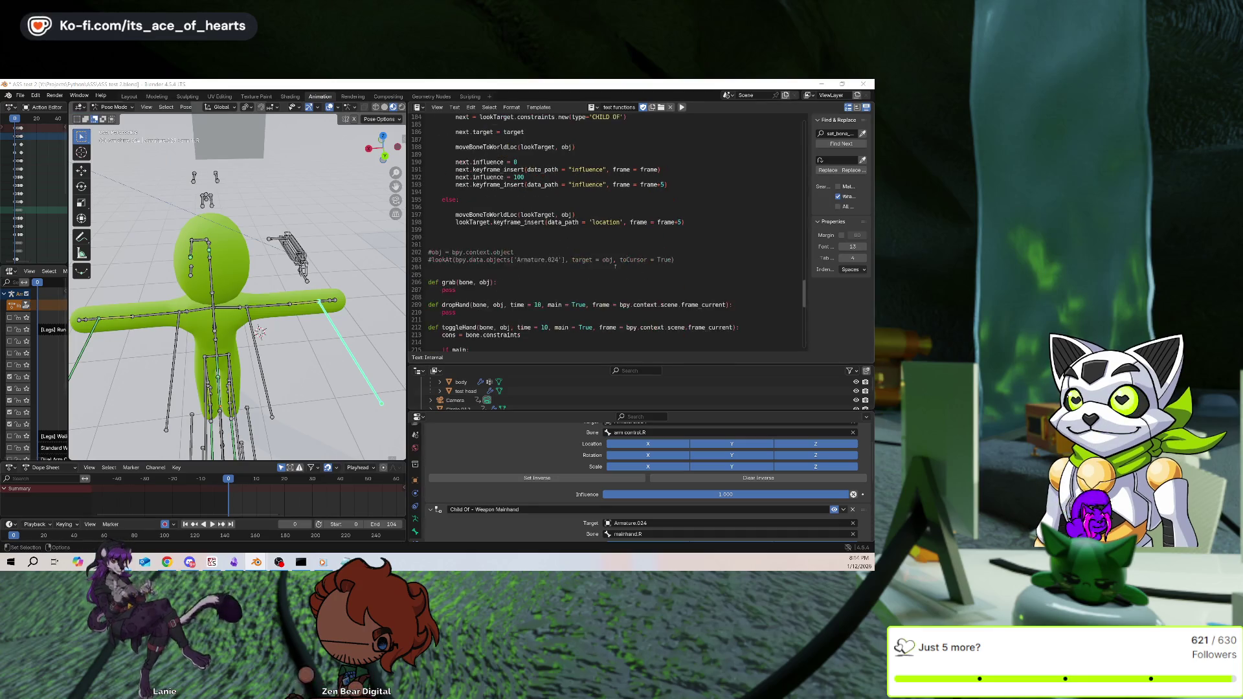
scroll(495, 273, "down", 5)
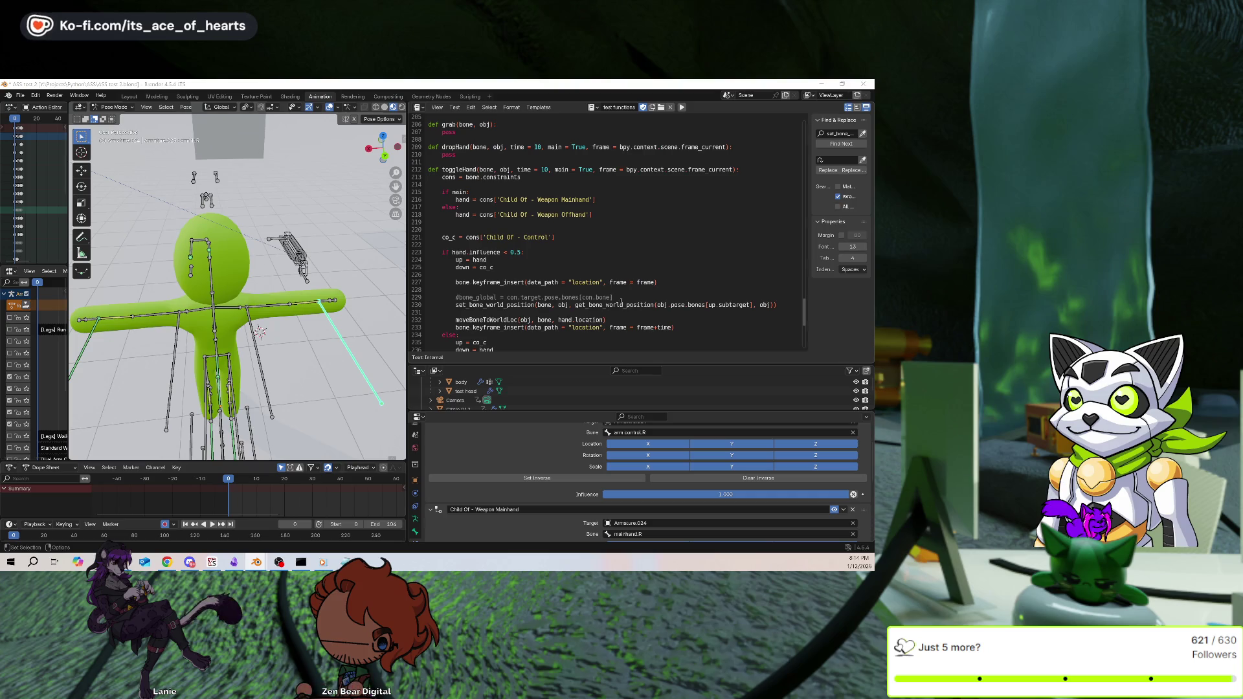
Add a 'target = obj.pose.bones[up.subtarget]' line and use target in the position call
key("Return")
type("ta")
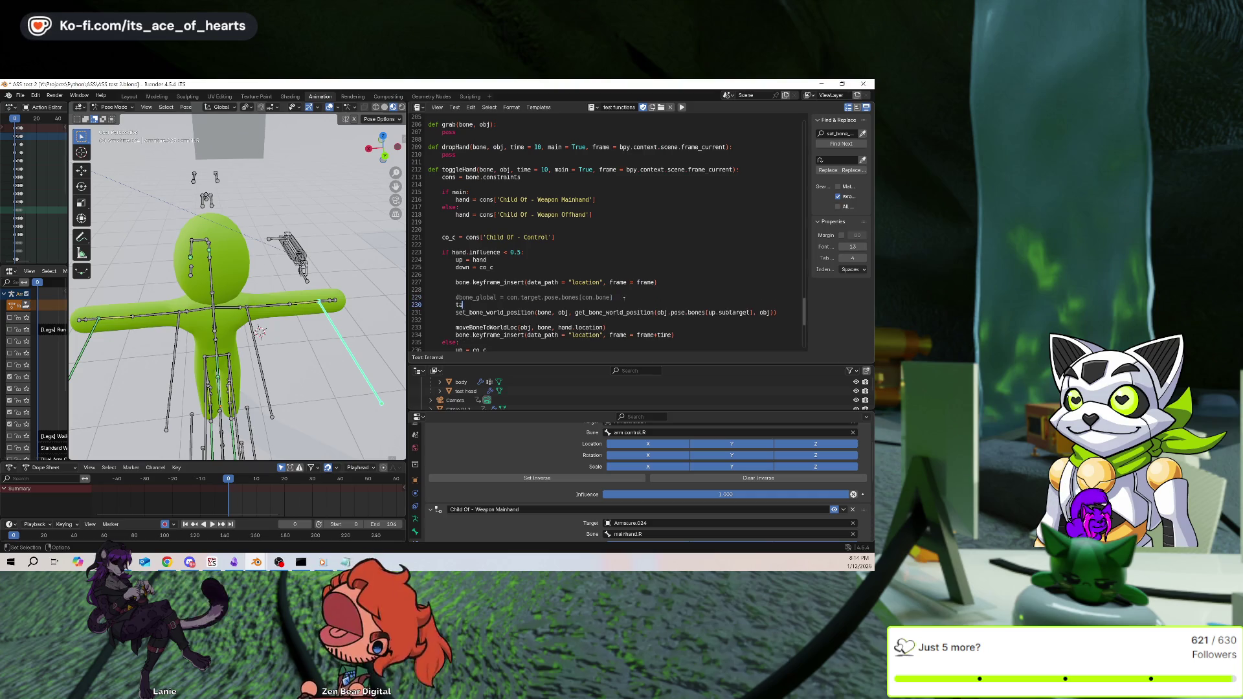
type("rget =")
key("Down")
key("End")
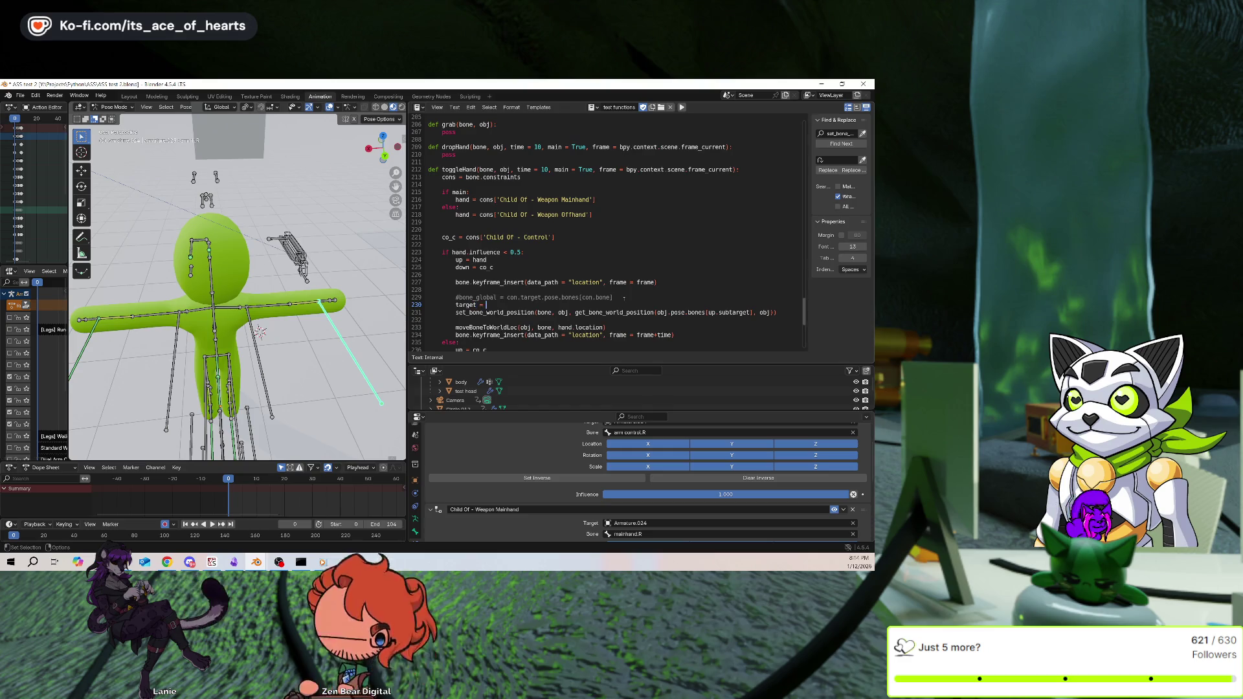
key("Left")
key("Left")
key("Left")
key("ctrl+shift+Left")
key("ctrl+shift+Left")
key("ctrl+shift+Left")
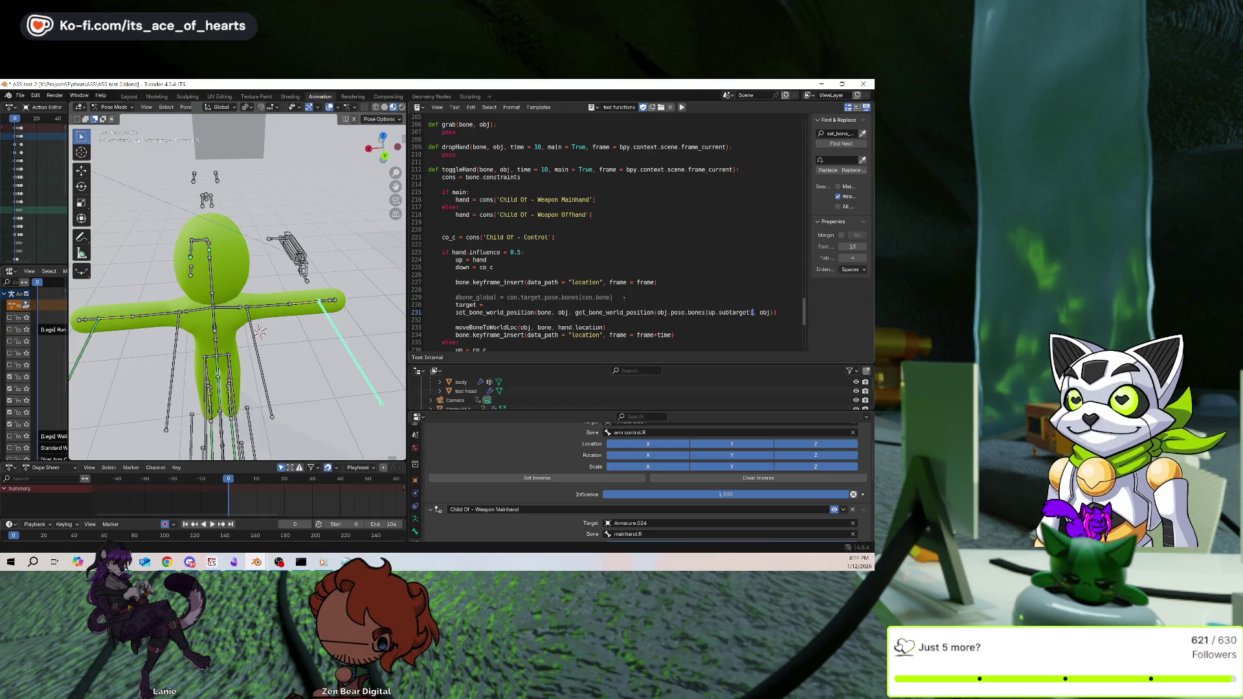
key("ctrl+shift+Left")
key("ctrl+shift+Left")
key("ctrl+c")
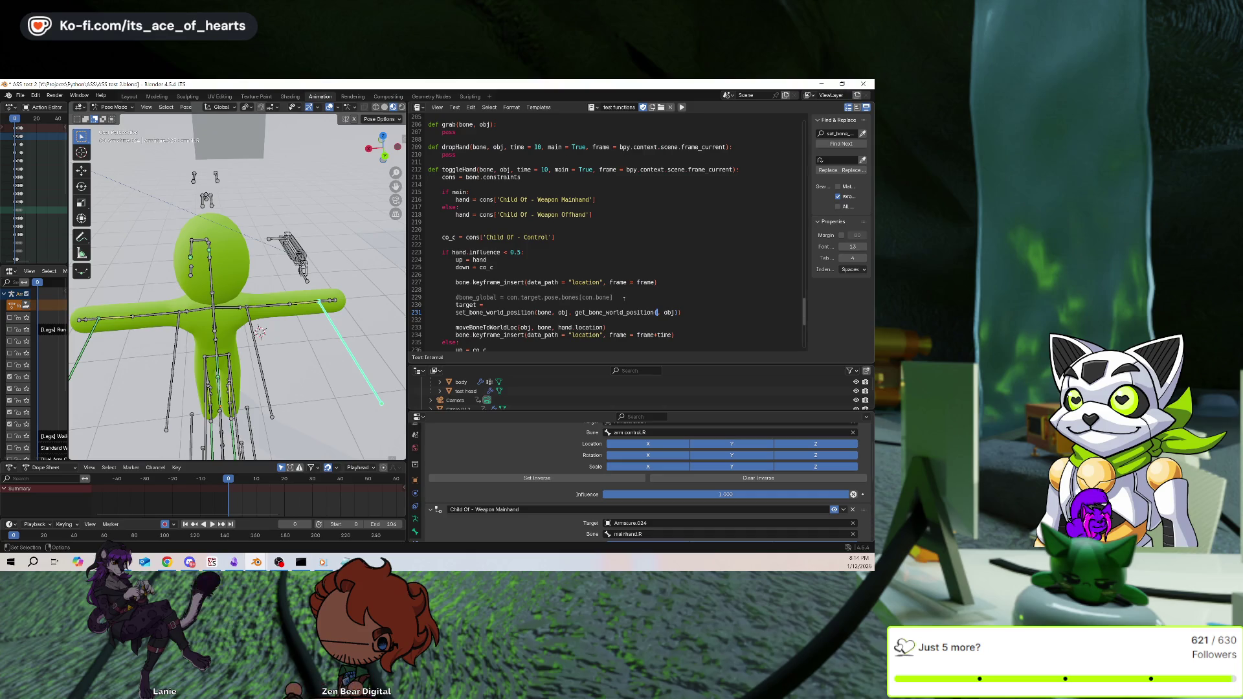
type("target")
key("Up")
key("End")
key("ctrl+v")
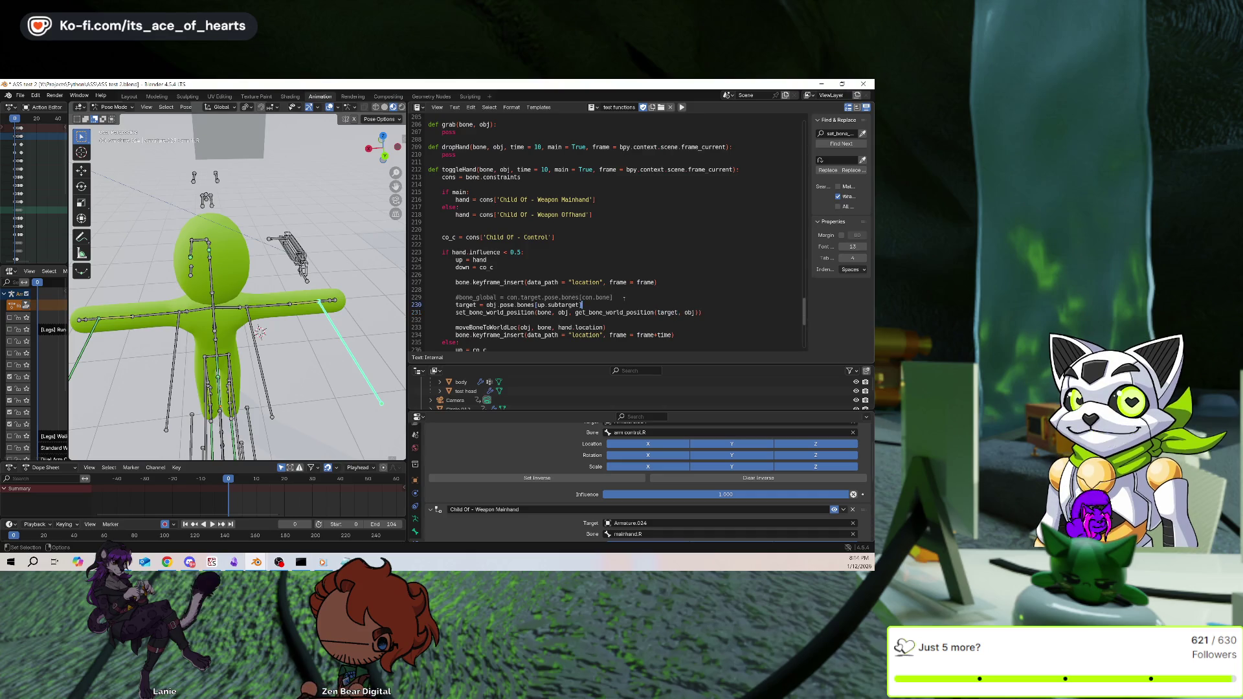
key("Home")
Replace hand.location with target.location on the move call line and save
left_click(606, 326)
left_click(600, 327)
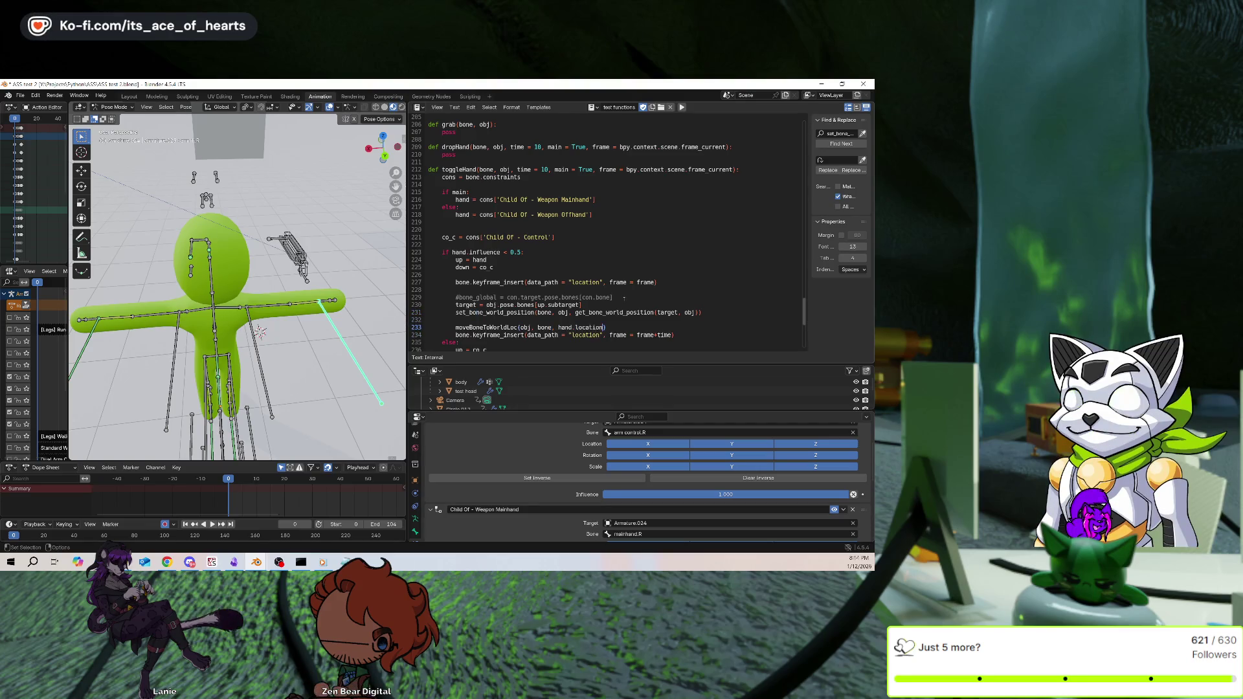
double_click(566, 326)
type("target")
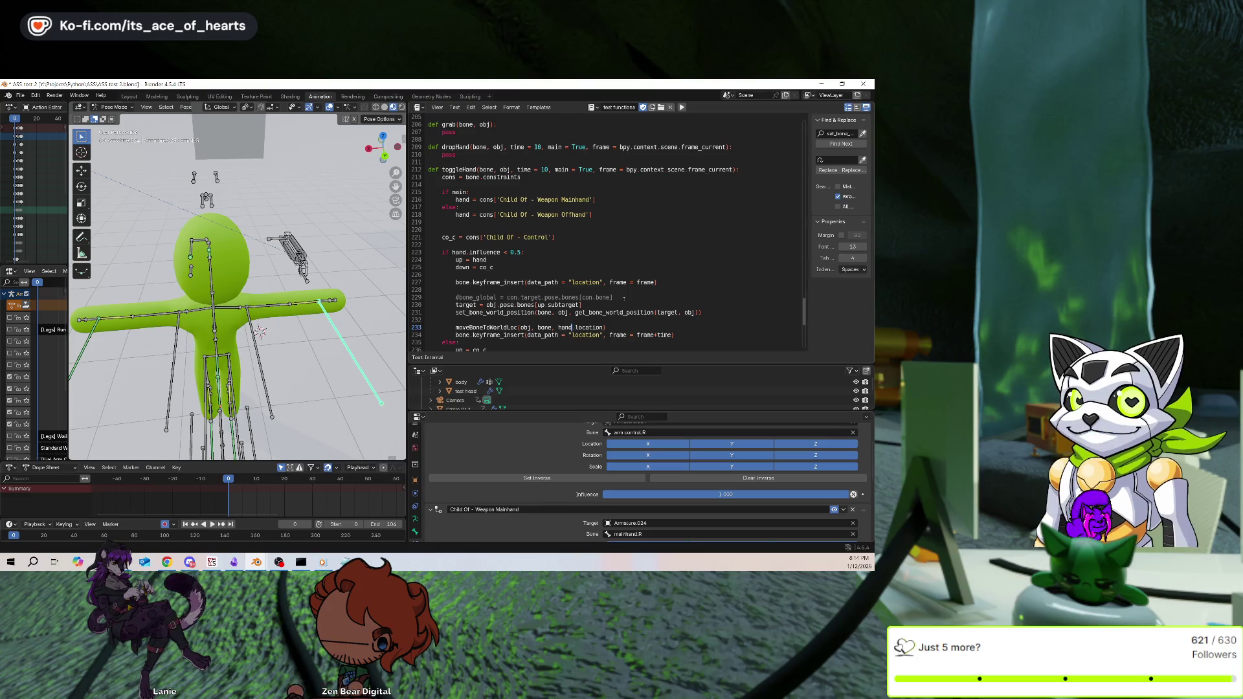
left_click(613, 327)
key("ctrl+s")
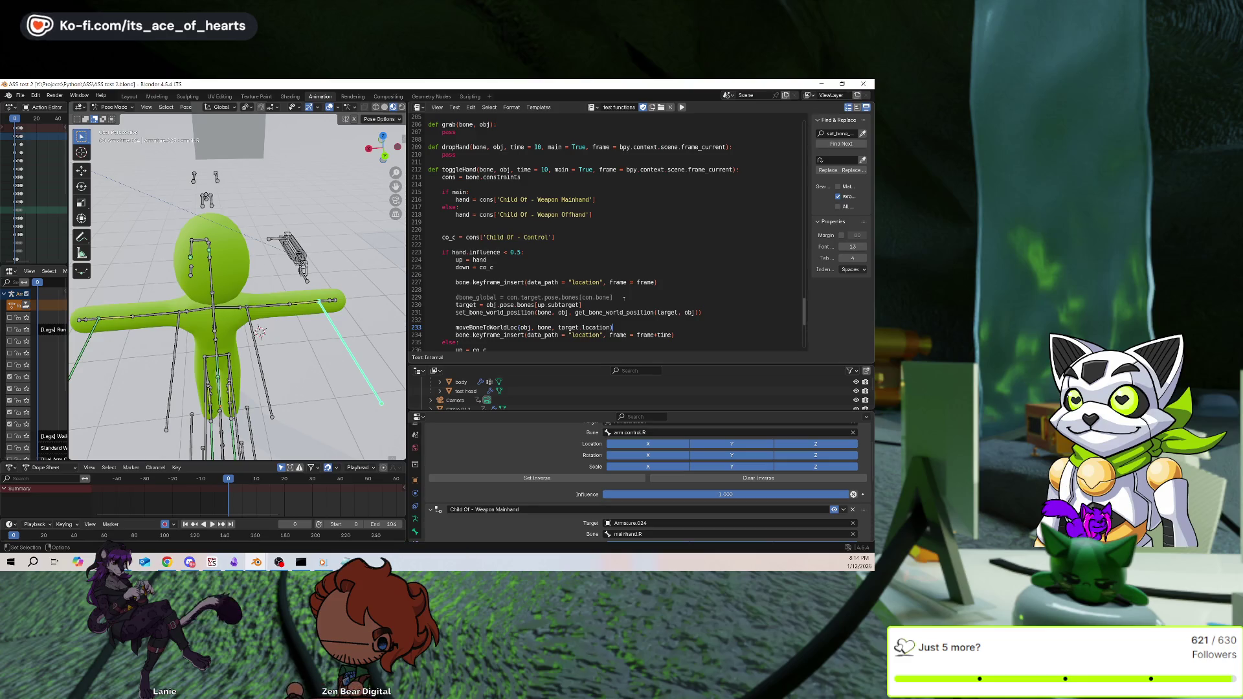
Switch set_bone_world_position to get_bone_world_position and start a 'bone_world =' assignment
key("Up")
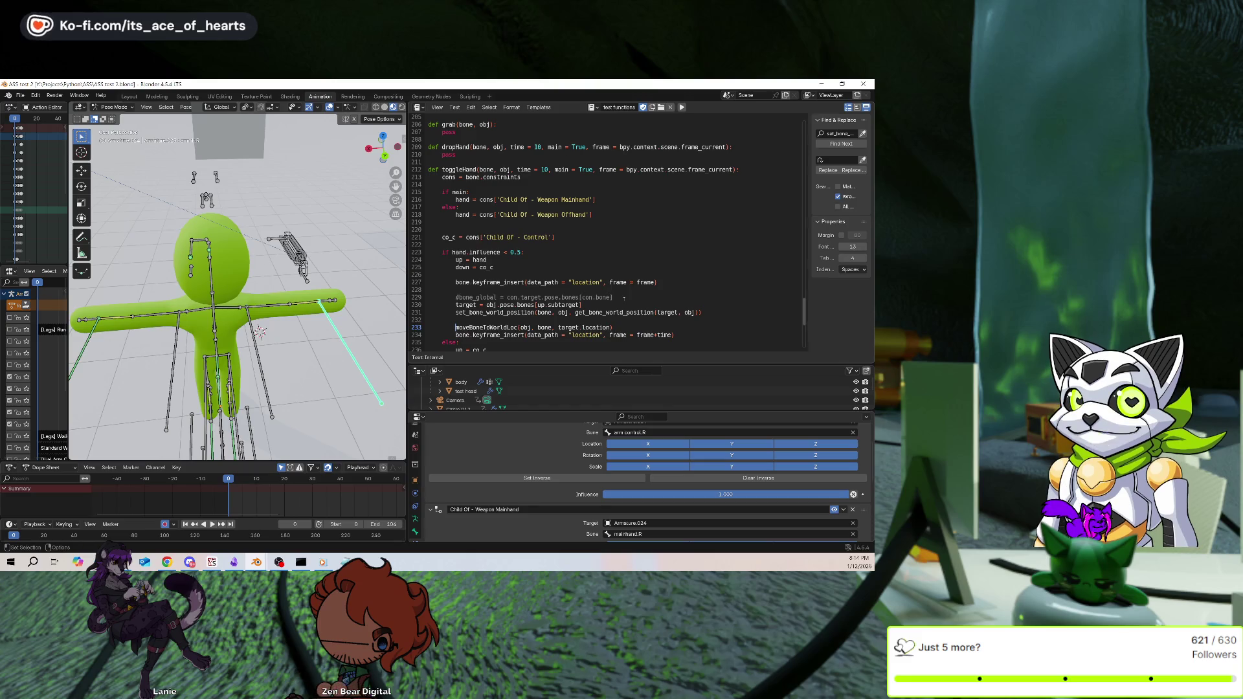
key("Up")
key("Up")
key("Delete")
type("g")
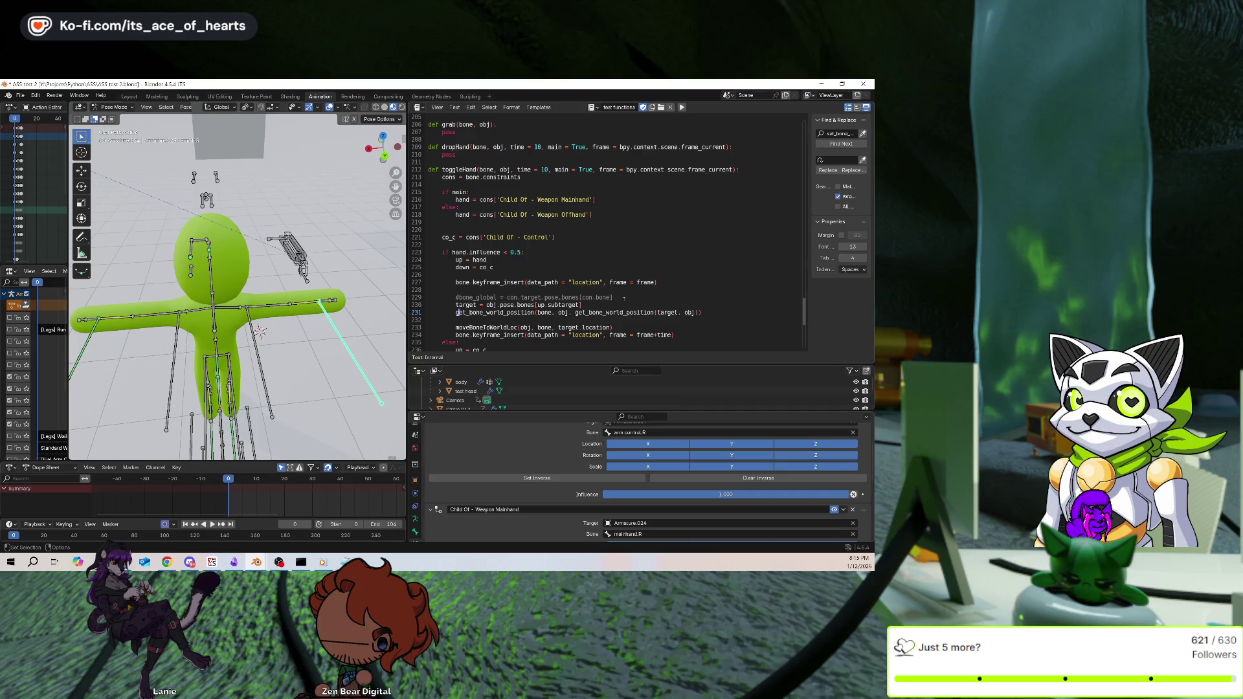
key("Down")
key("Down")
key("End")
key("Left")
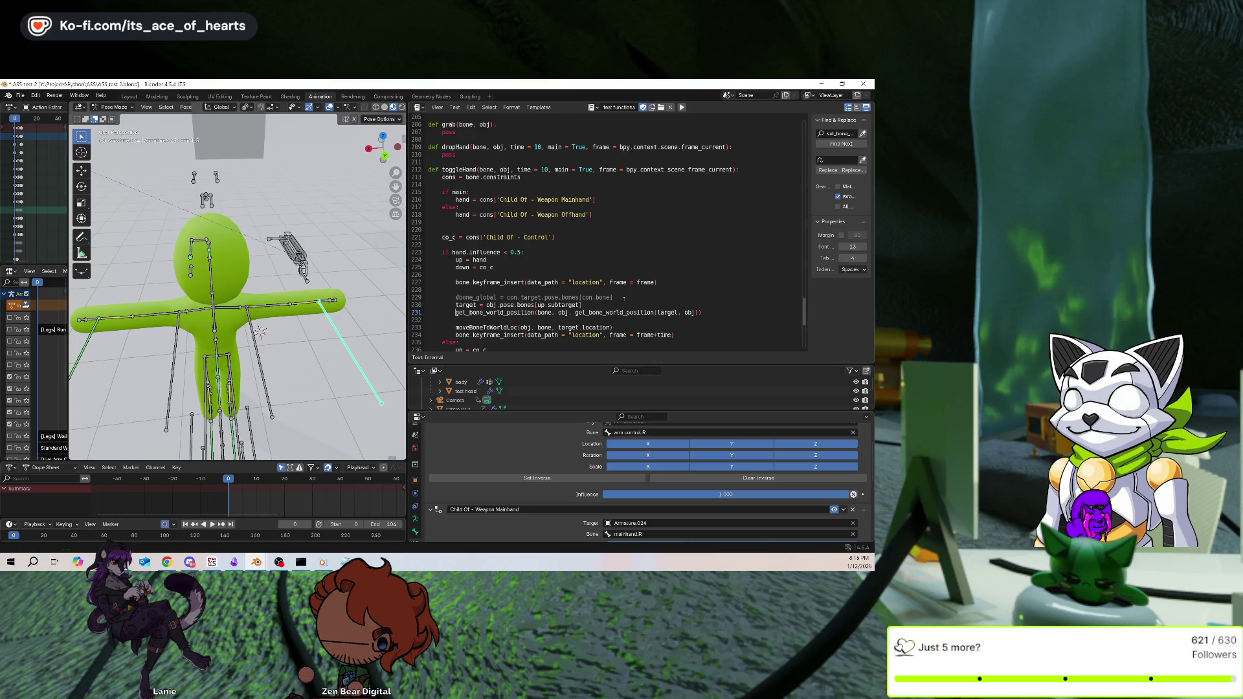
type("bone_world =")
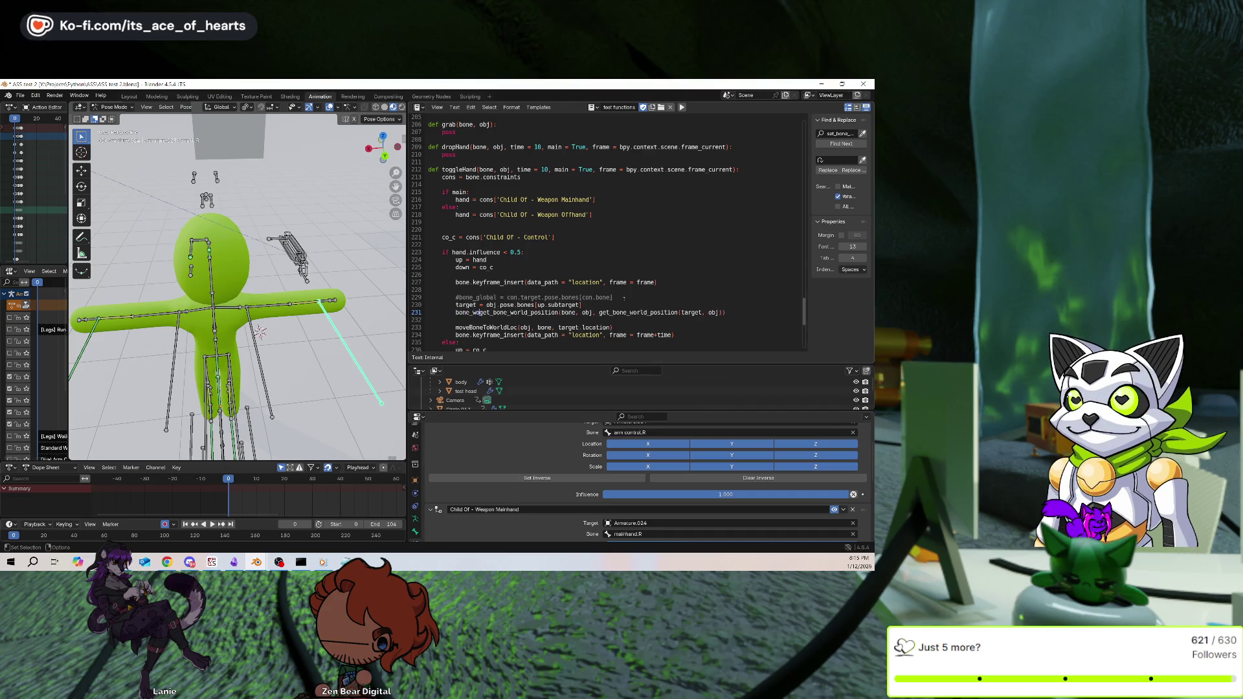
Pass get_bone_world_position(target, obj) directly to moveBoneToWorldLoc, delete the bone_world line, save, and run
key("Return")
key("shift+ctrl+Left")
key("shift+ctrl+Left")
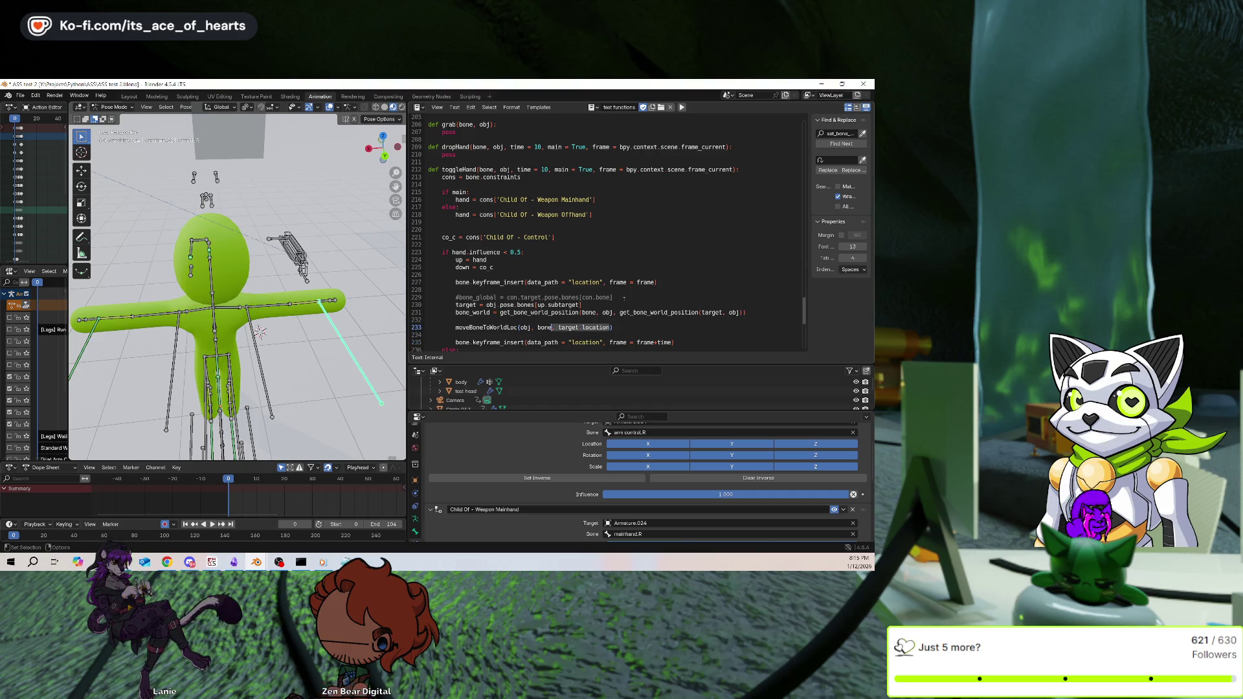
key("ctrl+z")
middle_click_drag(259, 292, 278, 272)
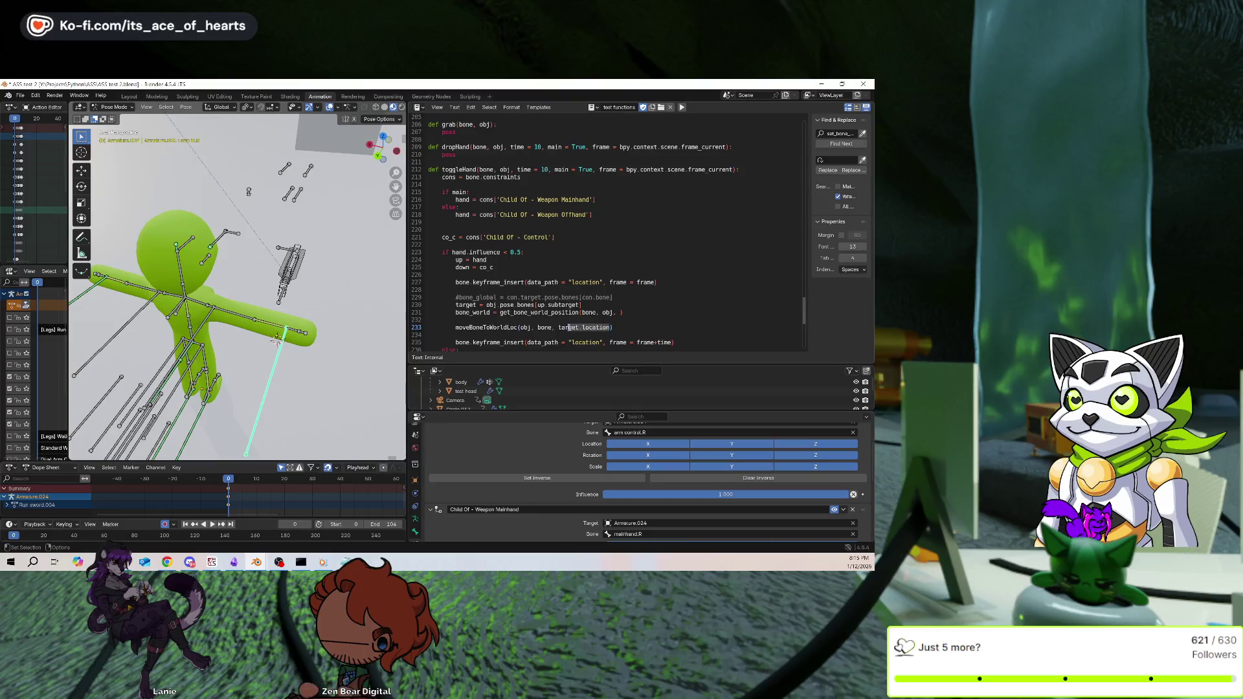
type("get_bone_world_position(target, obj")
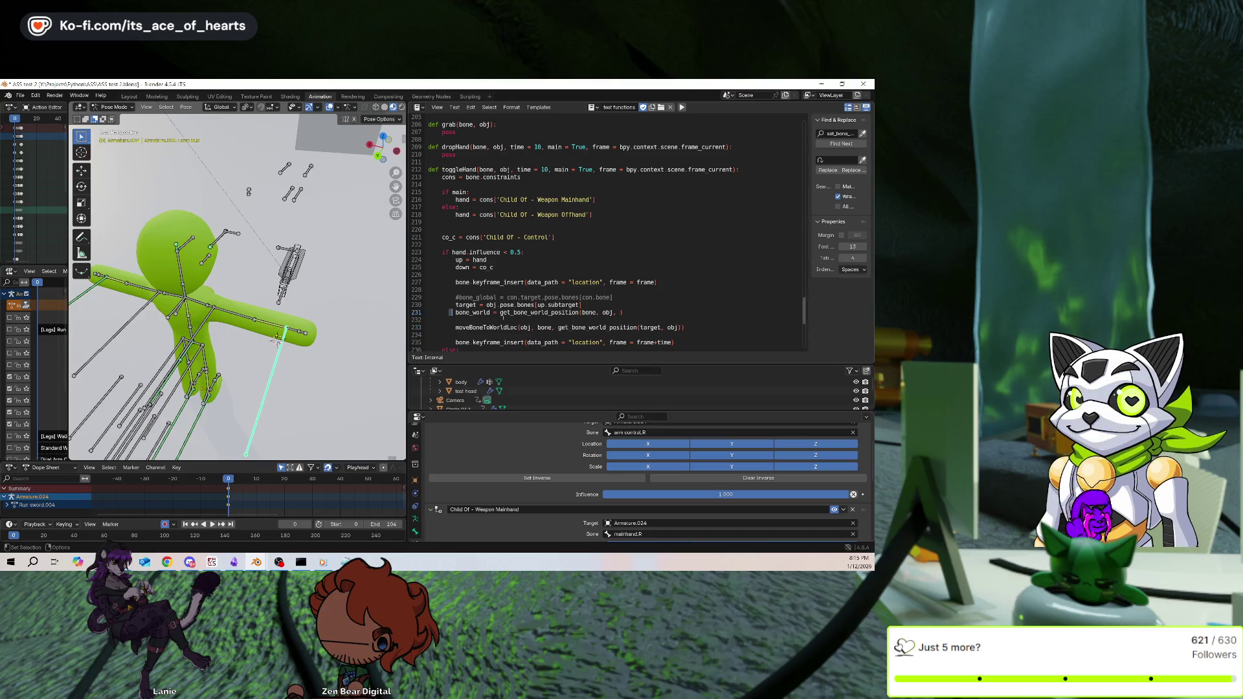
left_click_drag(623, 312, 428, 313)
key("BackSpace")
key("BackSpace")
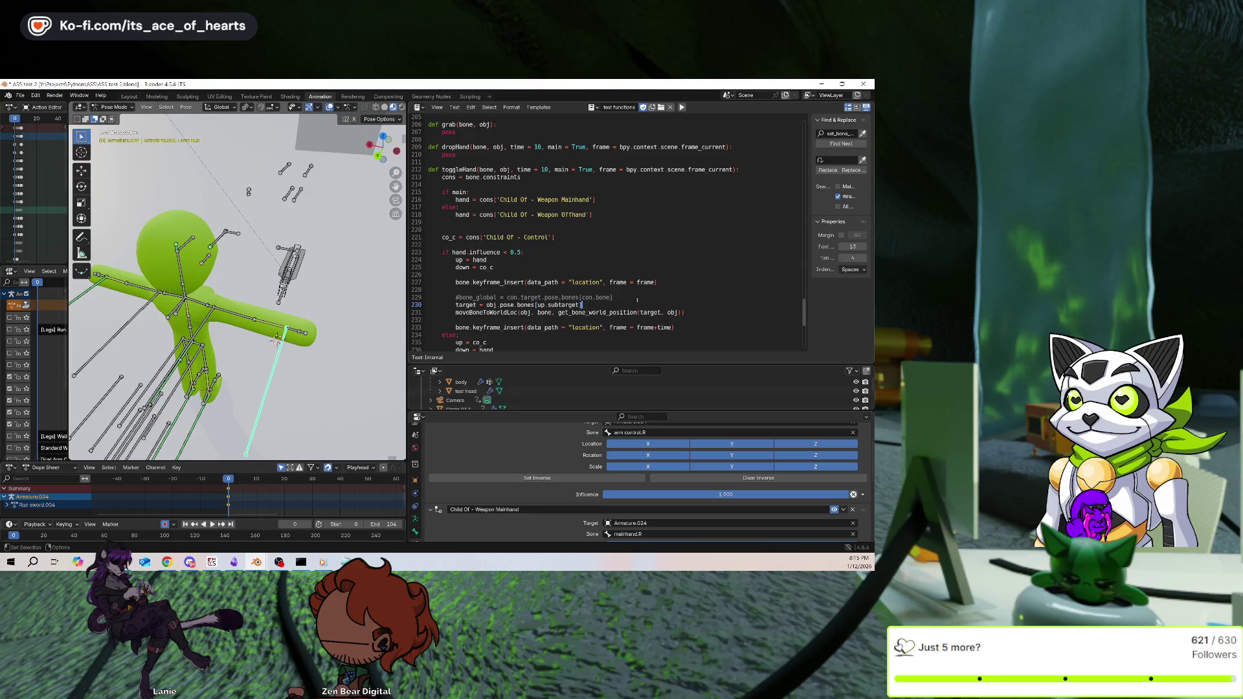
key("Return")
key("ctrl+s")
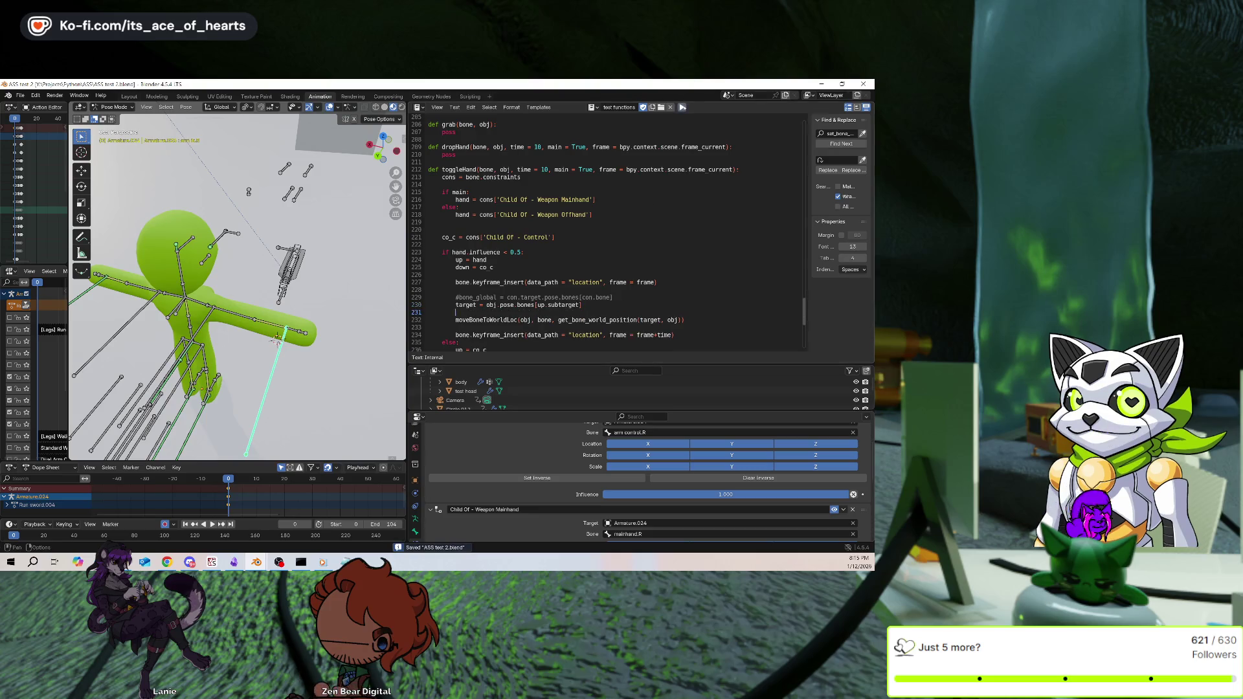
left_click(683, 107)
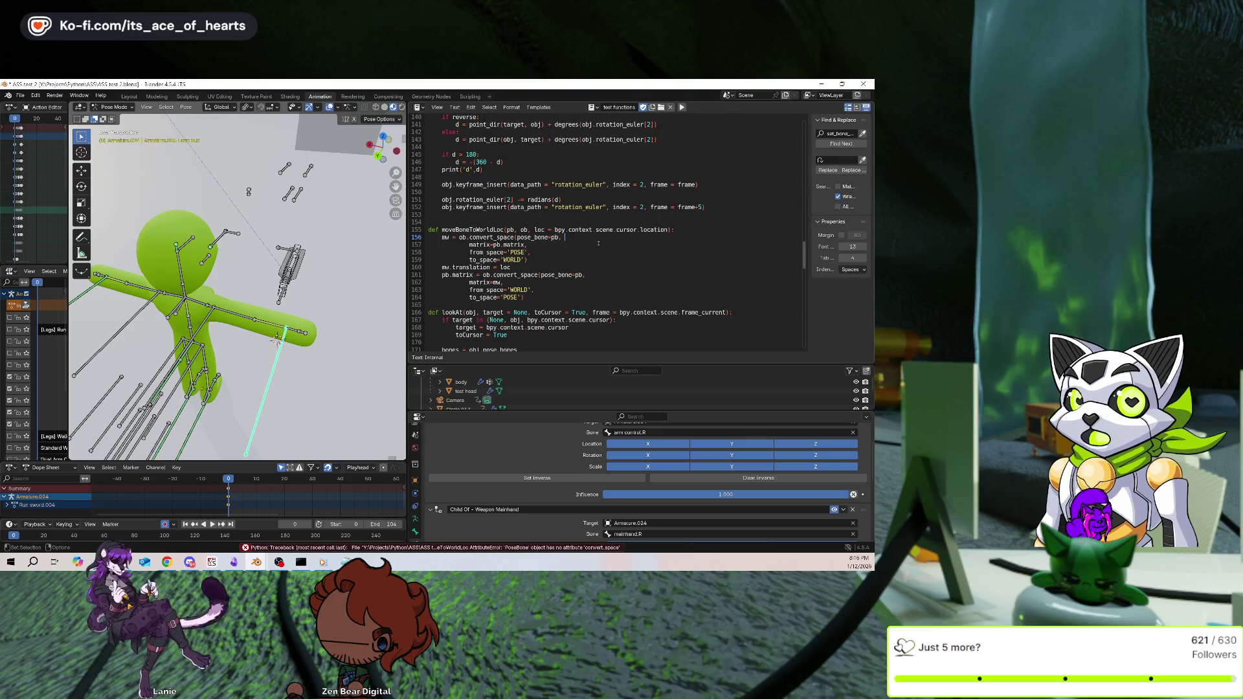
Reorder line 232's call to moveBoneToWorldLoc(bone, obj, …) and save the script
scroll(513, 244, "up", 3)
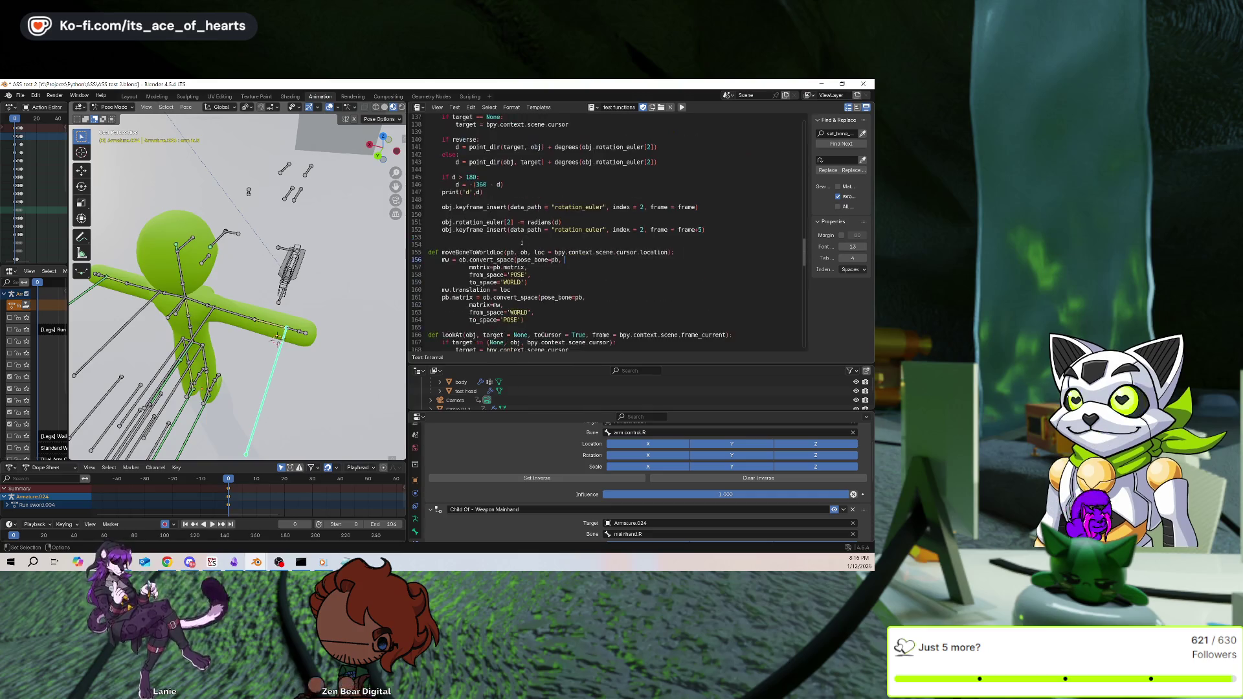
scroll(514, 244, "down", 10)
scroll(513, 245, "down", 10)
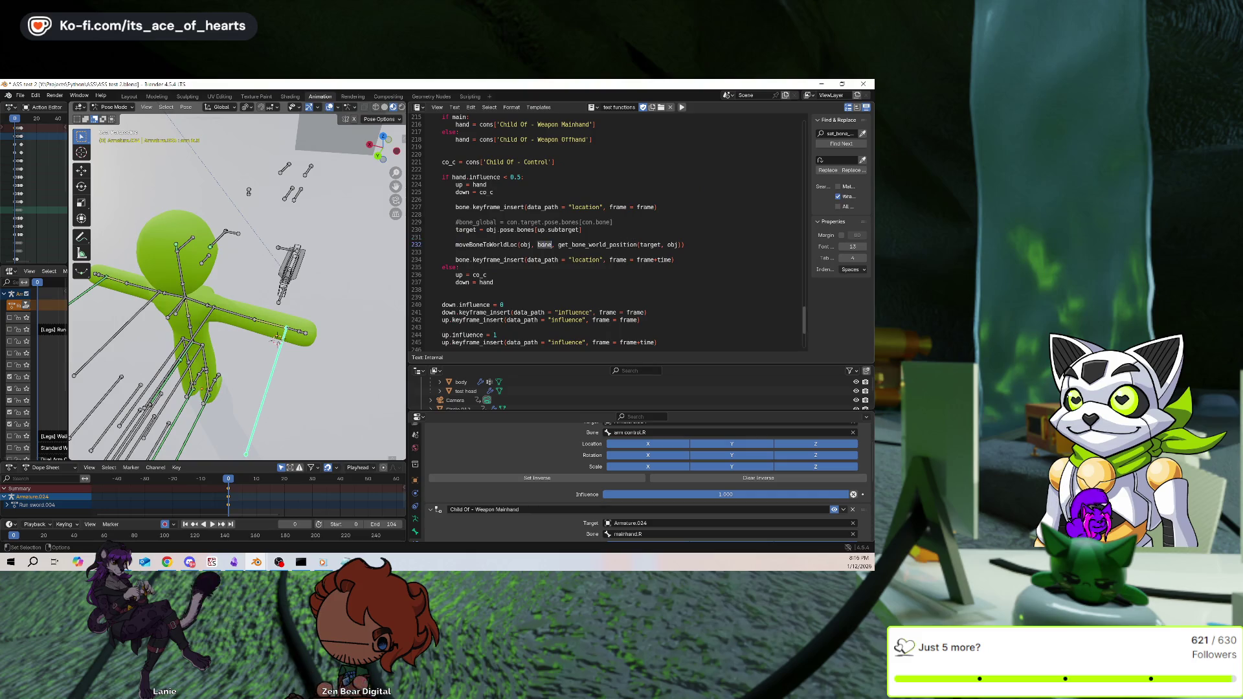
key("BackSpace")
key("BackSpace")
key("BackSpace")
type(",")
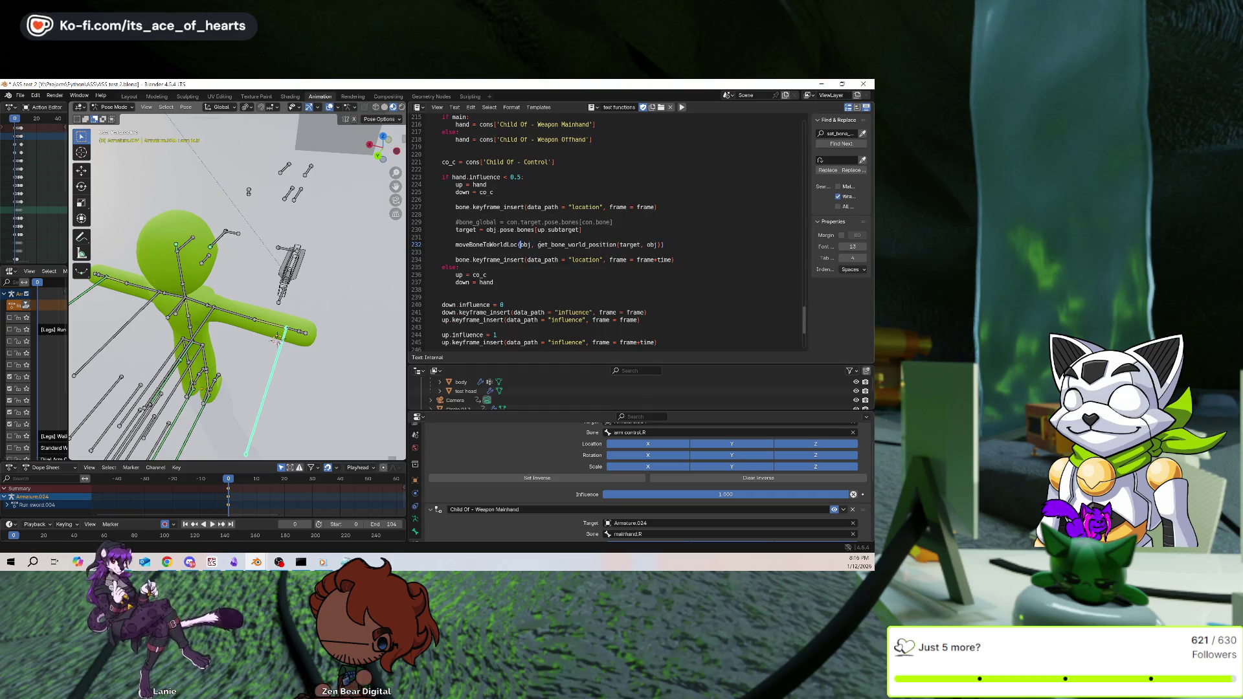
left_click(521, 245)
type("bone,")
key("ctrl+s")
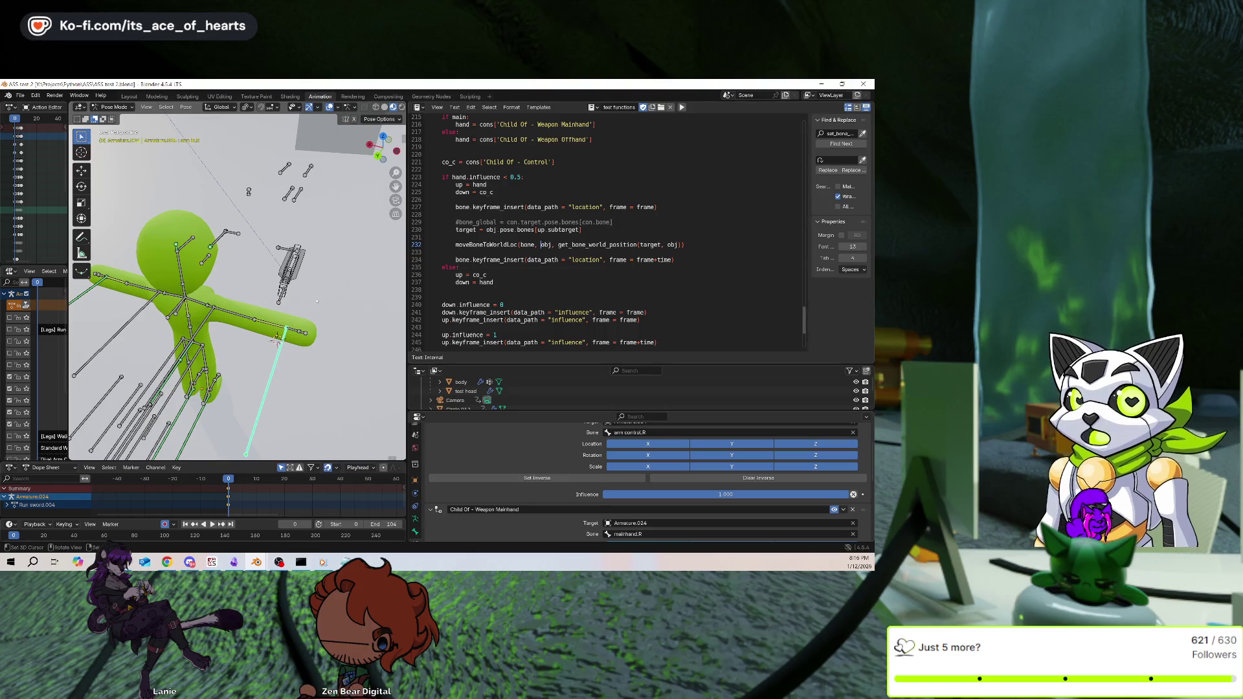
Clear all bone keyframes, re-key the draw with the script, and play the animation
key("a")
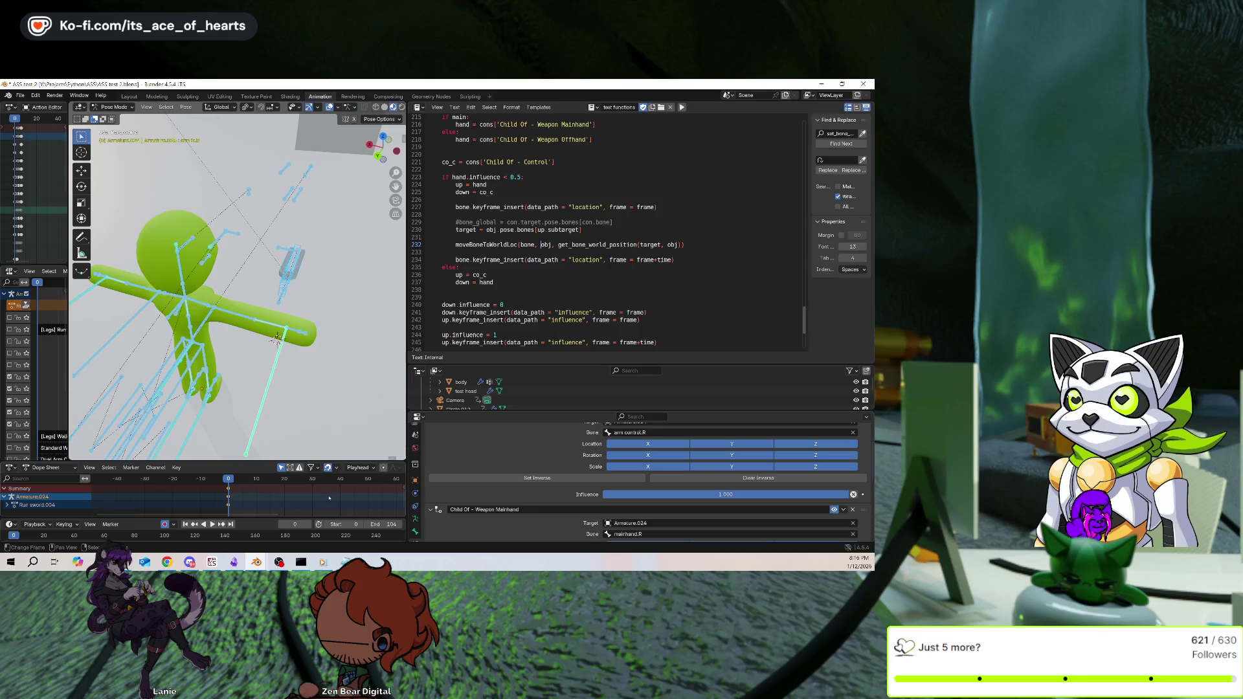
key("Delete")
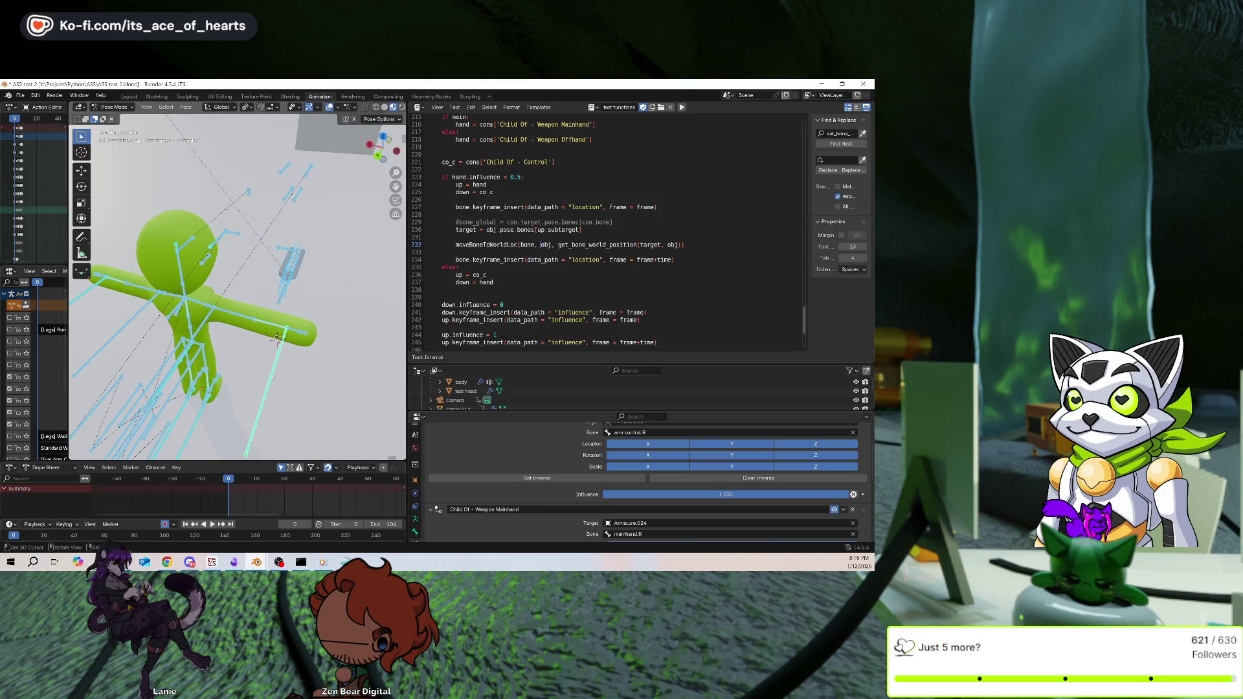
key("ctrl+z")
key("ctrl+z")
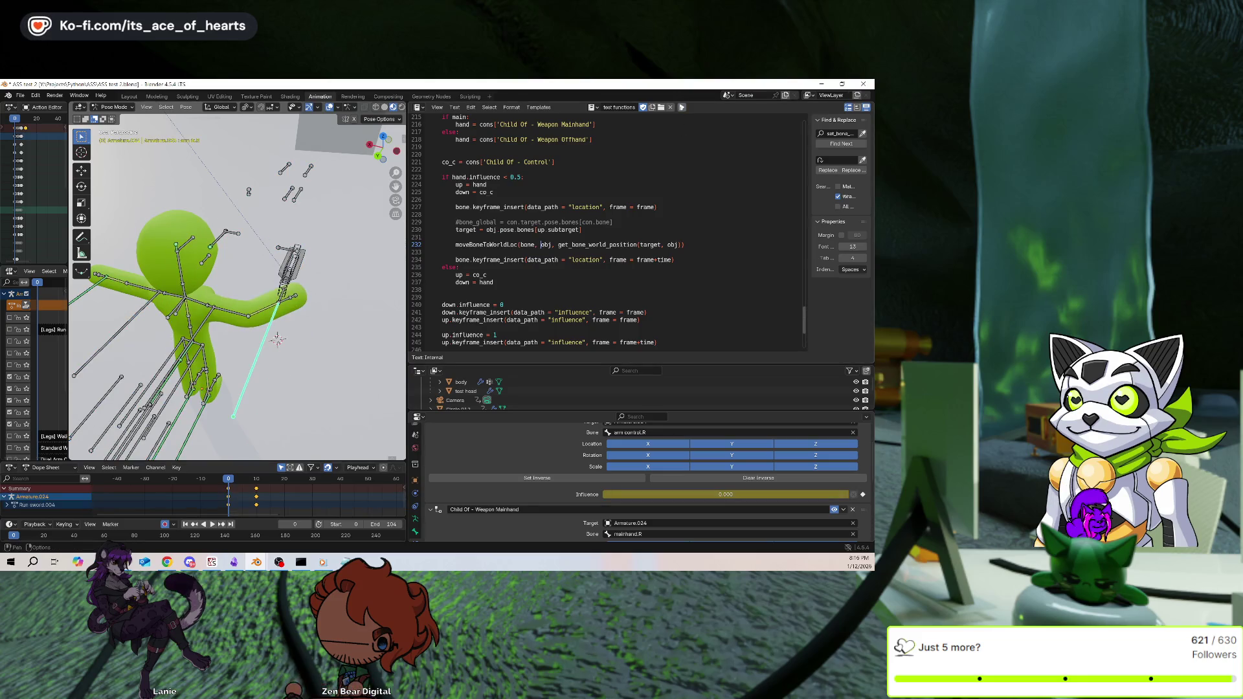
middle_click_drag(259, 340, 237, 344)
key("space")
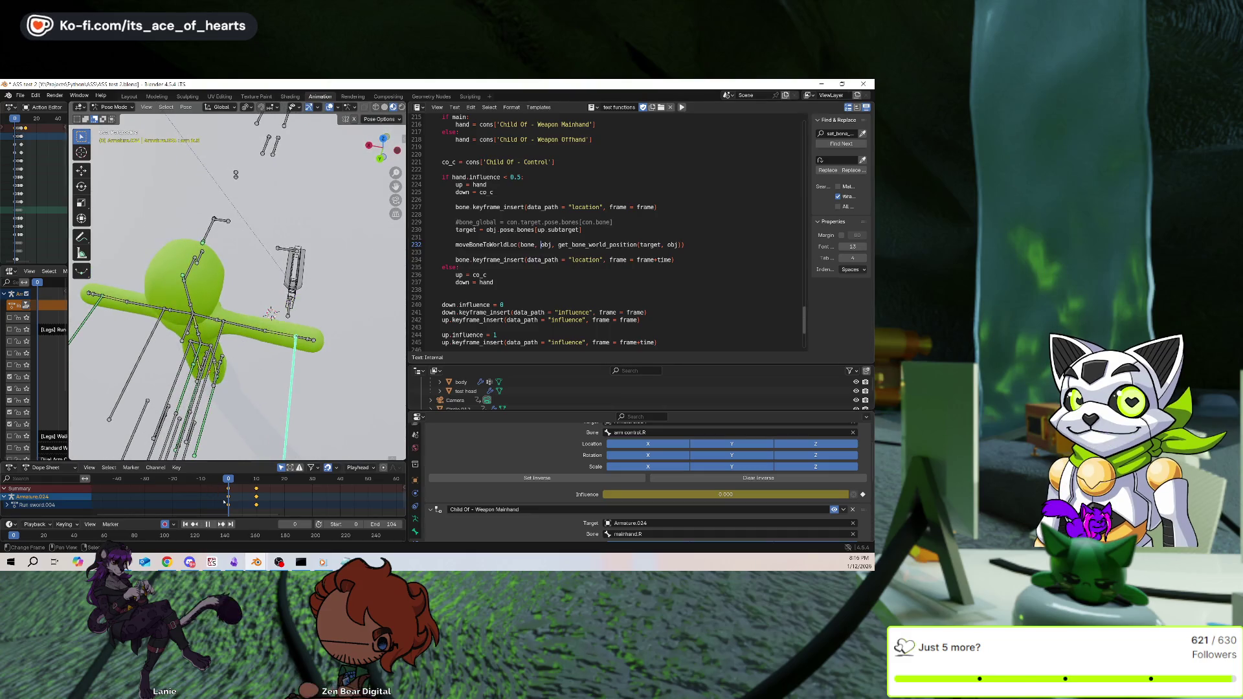
Check the pose at frame 13, then start moving mainhand.R along the vertical axis
left_click_drag(257, 504, 255, 503)
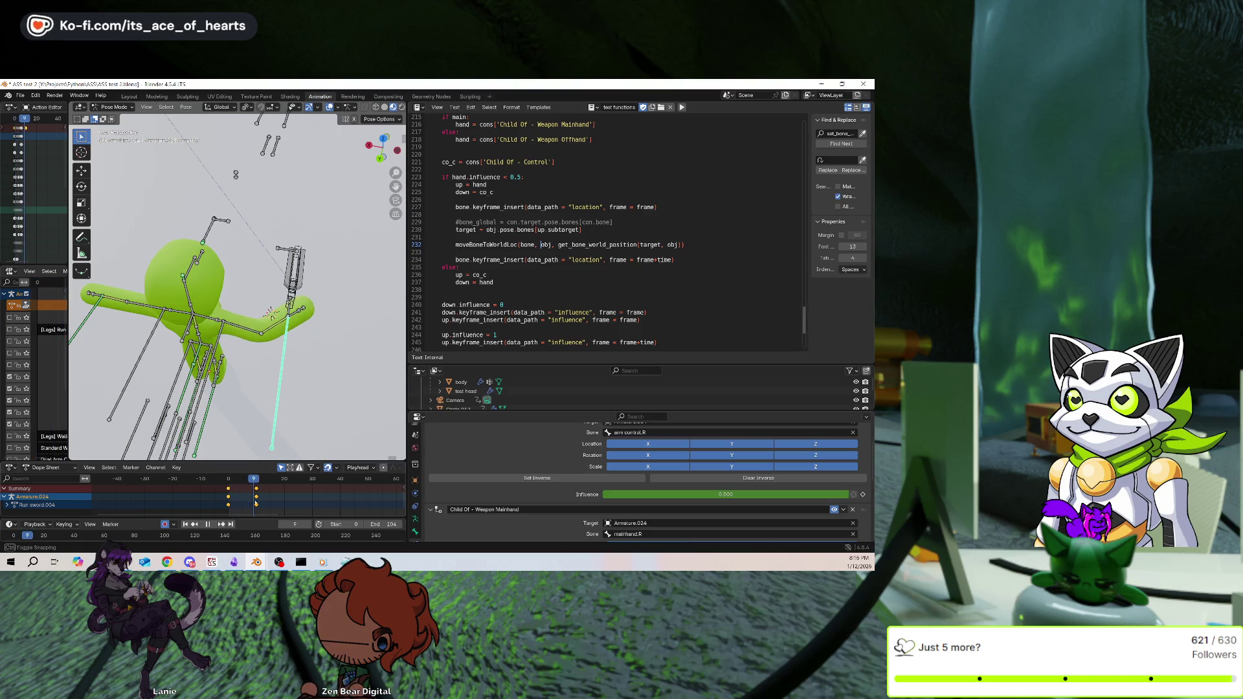
mouse_move(285, 401)
middle_mouse_down()
mouse_move(303, 362)
mouse_move(288, 318)
mouse_move(278, 324)
middle_mouse_up()
left_click(294, 305)
key("g")
key("shift+z")
Cancel the hand move and select the weapon.locator.R bone, then arm.R
key("Escape")
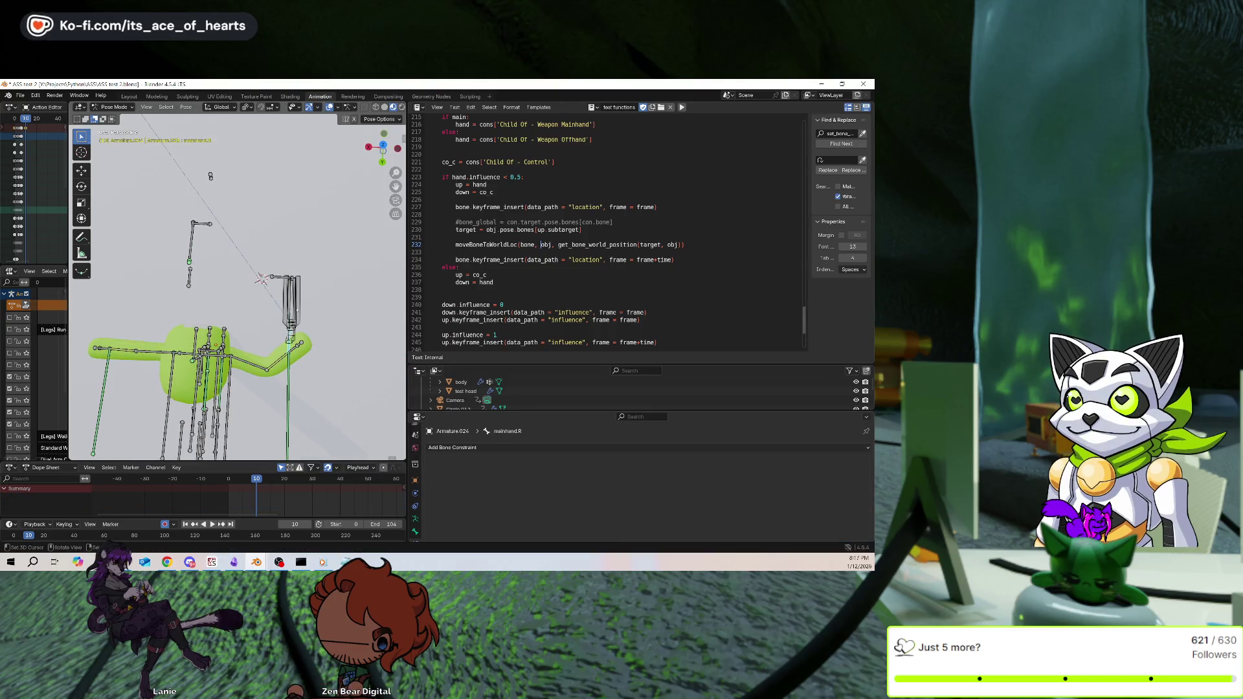
left_click(288, 304)
key("g")
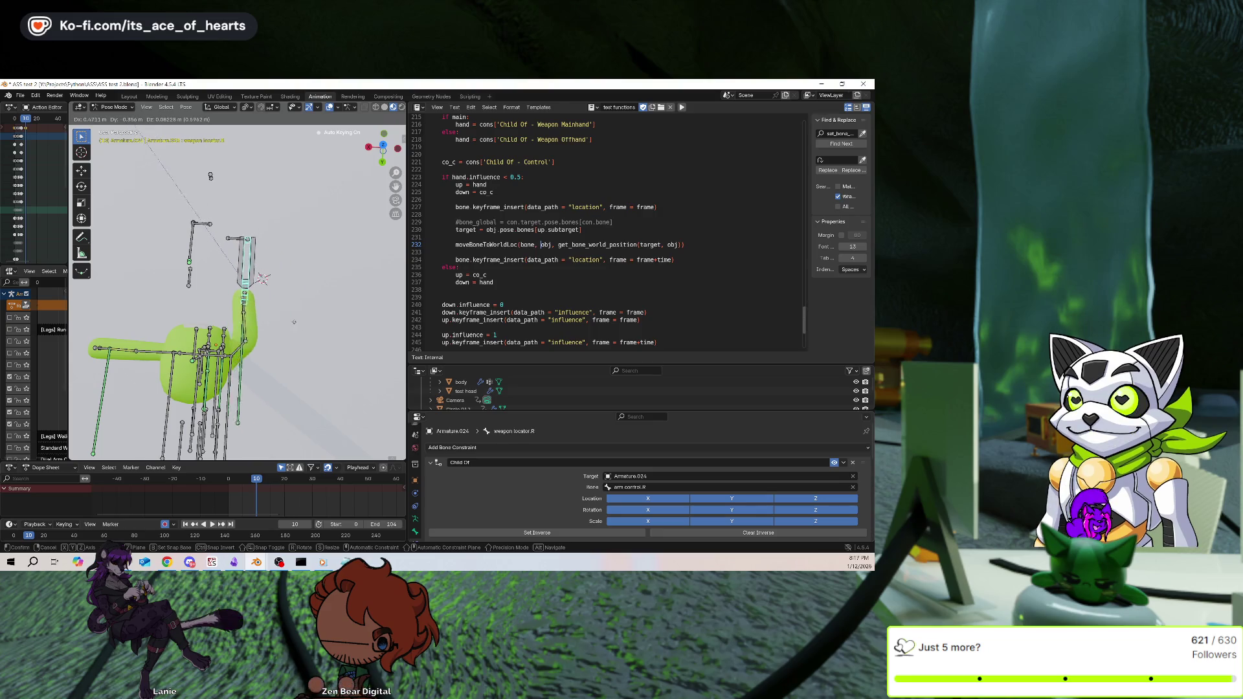
key("Escape")
left_click(155, 389, "alt")
left_click(155, 414)
Scrub between frames 12 and 14 and orbit to inspect the gun
left_click_drag(246, 500, 267, 507)
mouse_move(253, 382)
middle_mouse_down()
mouse_move(261, 336)
mouse_move(229, 300)
middle_mouse_up()
scroll(295, 196, "up", 5)
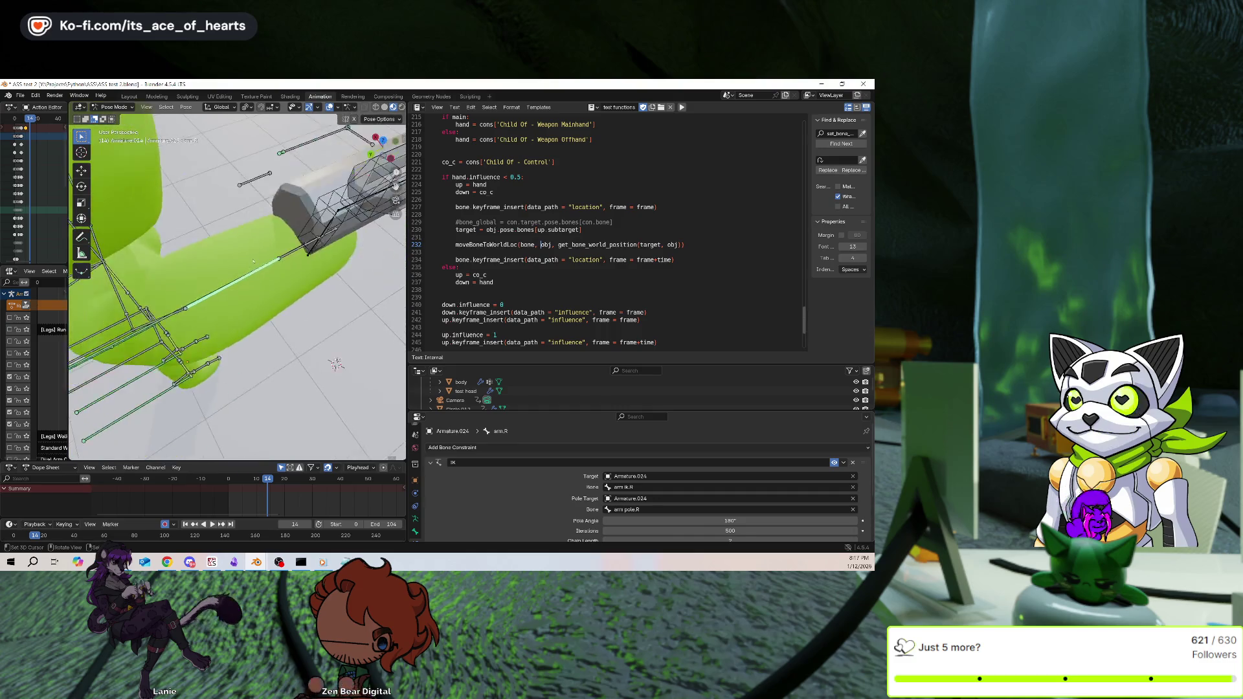
scroll(295, 196, "down", 8)
middle_click_drag(295, 196, 246, 278)
scroll(266, 252, "up", 4)
left_click_drag(259, 480, 263, 490)
middle_click_drag(272, 291, 298, 272)
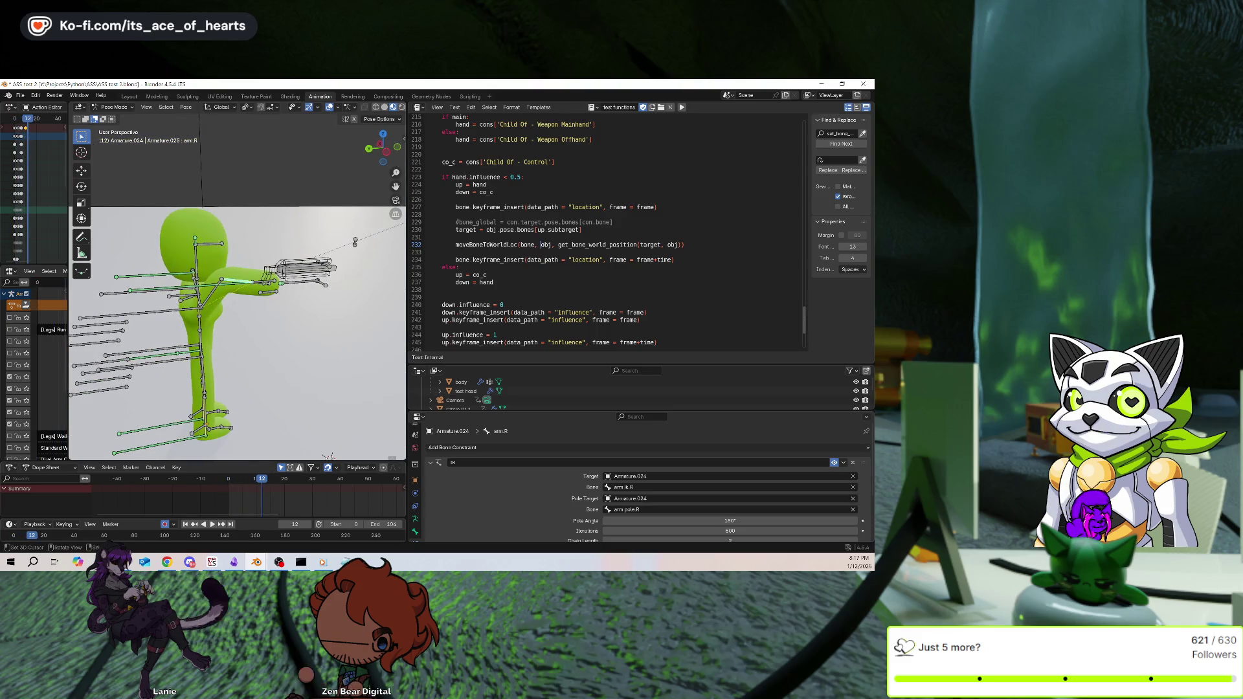
At frame 10, move weapon.locator.R lower and rotate it 90° about Y
left_click(305, 266)
key("Left")
key("Left")
mouse_move(303, 329)
middle_mouse_down()
mouse_move(206, 309)
mouse_move(233, 304)
middle_mouse_up()
mouse_move(259, 363)
left_mouse_down()
mouse_move(275, 389)
mouse_move(283, 382)
left_mouse_up()
middle_click_drag(285, 381, 350, 304)
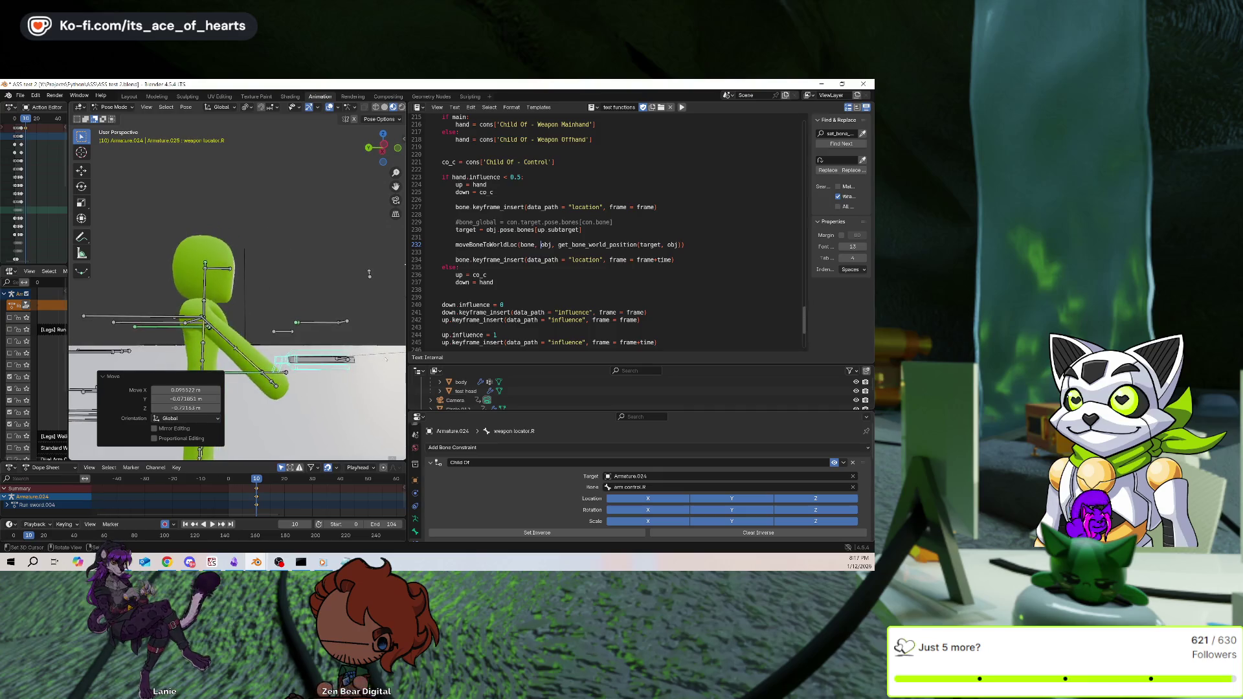
key("g")
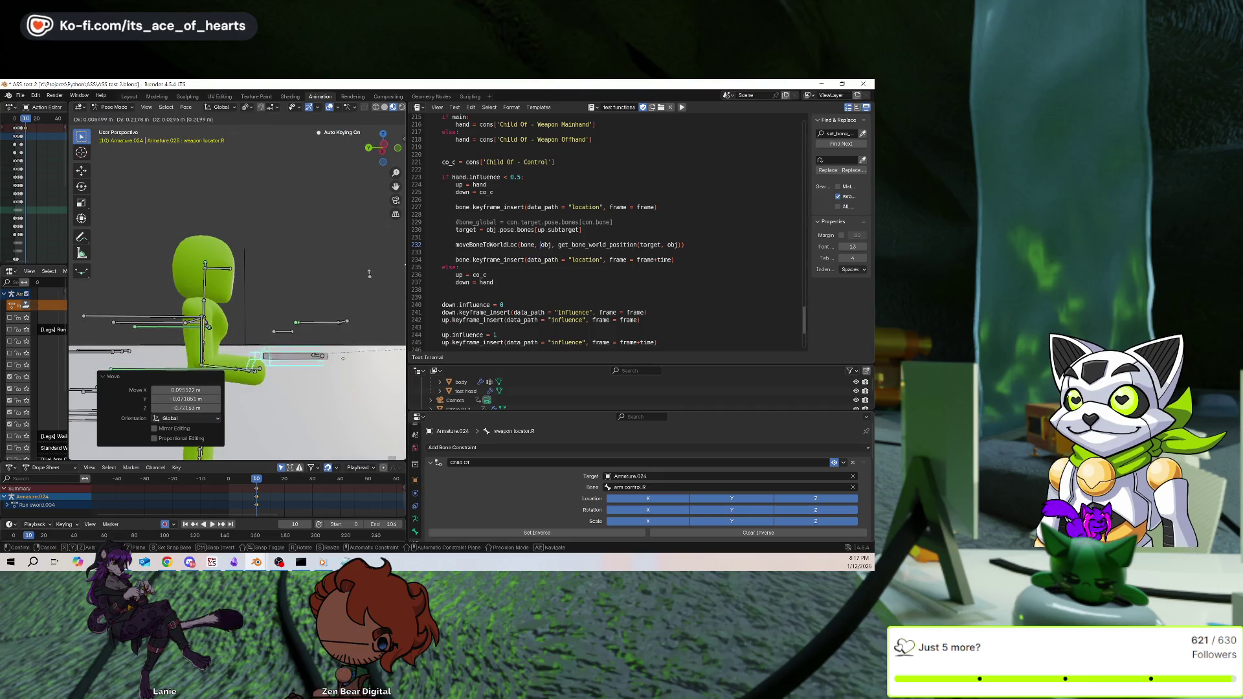
left_click(343, 358)
key("g")
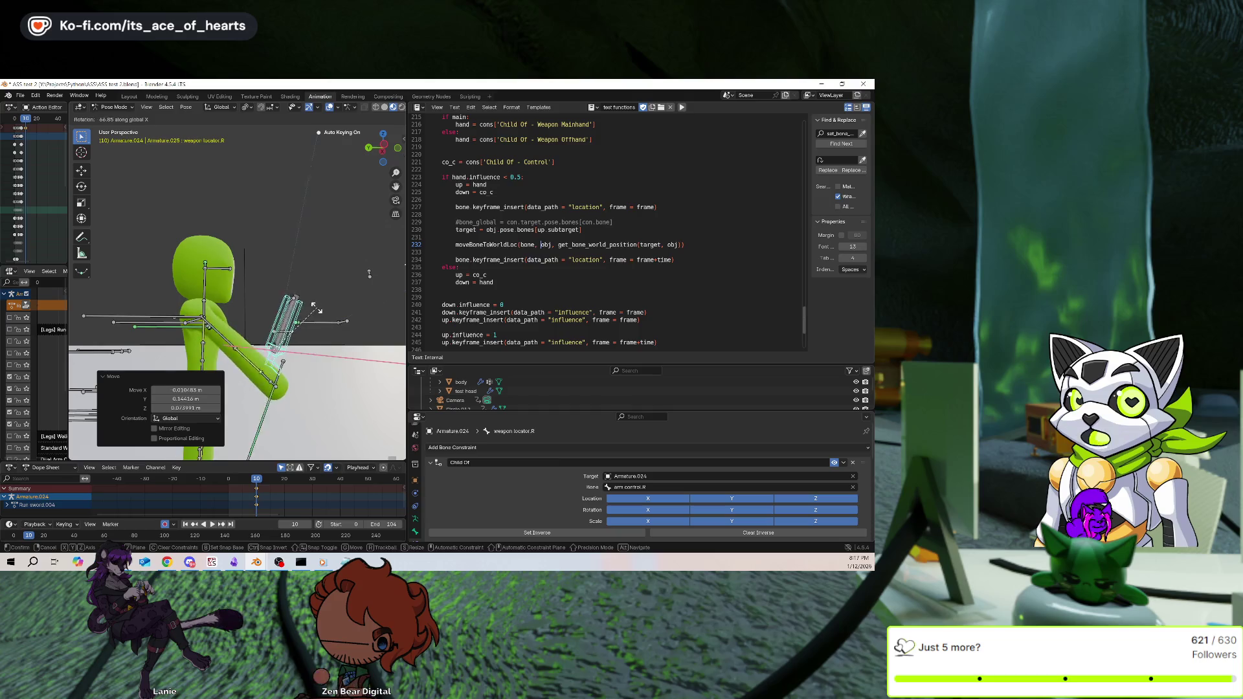
right_click(341, 361)
type("ry90")
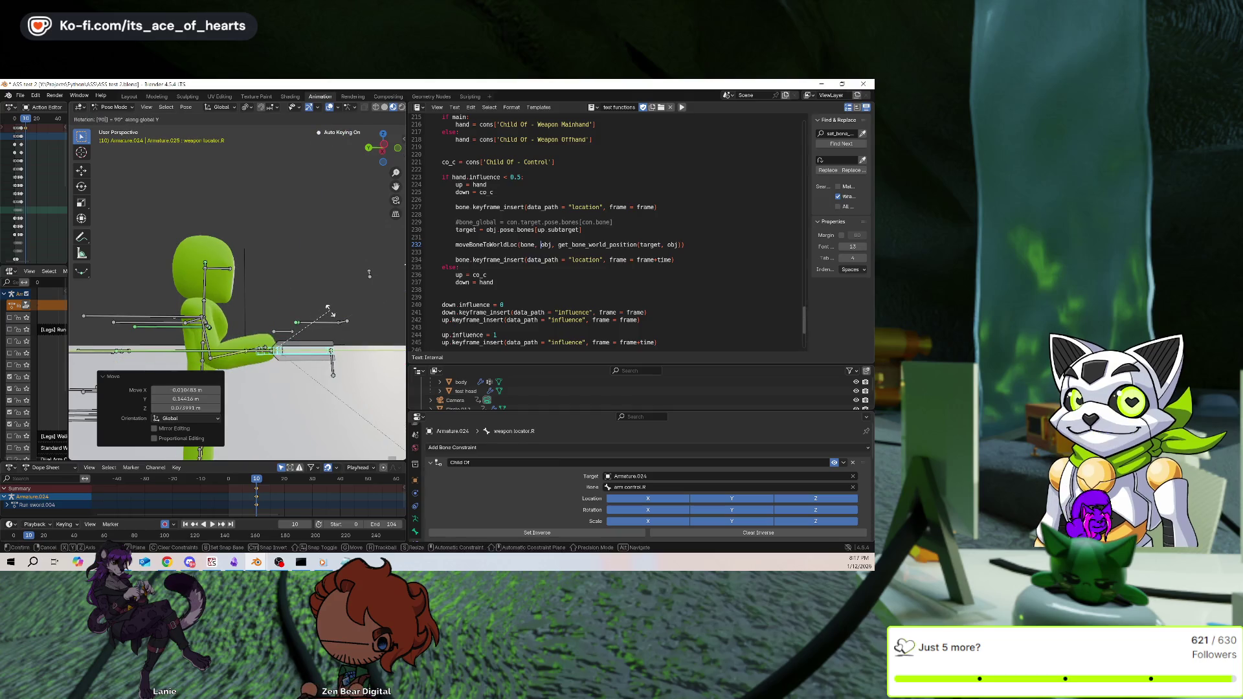
key("Return")
Review the pose at frame 0 with overlays briefly hidden, then at frame 15
mouse_move(330, 313)
middle_mouse_down()
mouse_move(210, 449)
mouse_move(272, 455)
middle_mouse_up()
key("shift+Left")
mouse_move(311, 362)
middle_mouse_down()
mouse_move(350, 330)
mouse_move(371, 335)
middle_mouse_up()
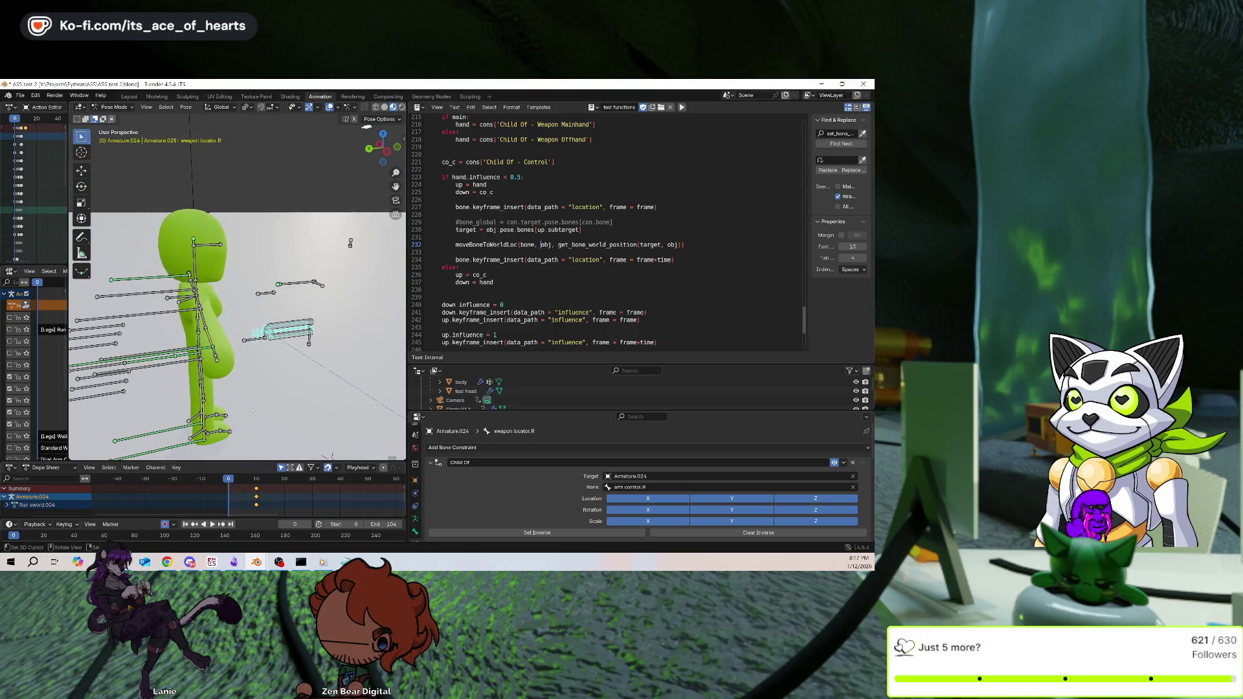
middle_click_drag(253, 410, 268, 412)
key("shift+alt+z")
middle_click_drag(366, 238, 357, 245, "shift")
key("shift+alt+z")
scroll(356, 135, "down", 6)
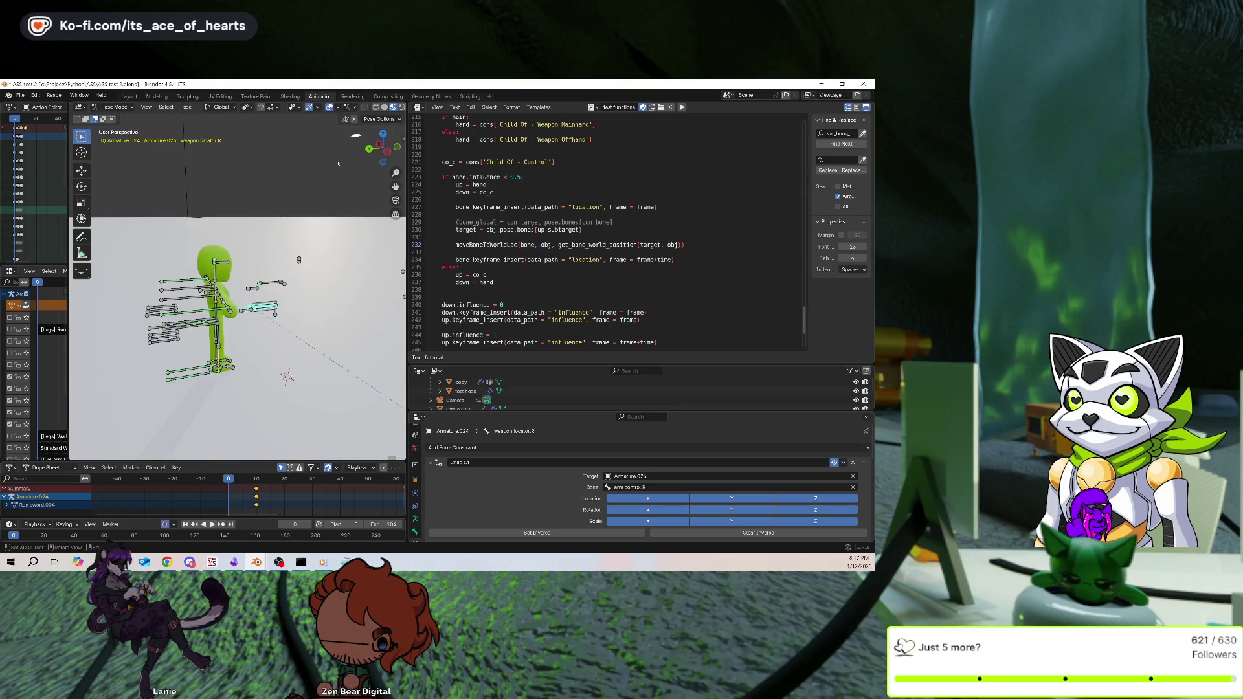
scroll(354, 137, "up", 2)
left_click(268, 477)
scroll(237, 324, "up", 5)
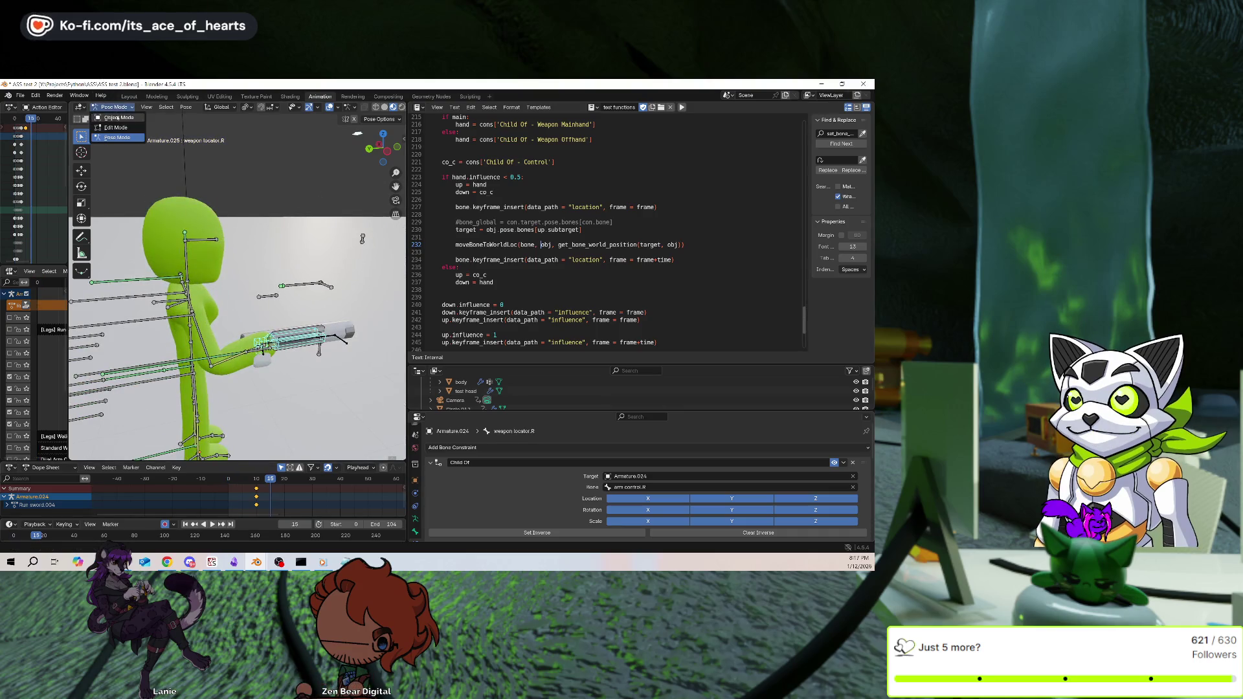
Switch to Object Mode, select the gun and run Clear Parent from the F3 search
key("ctrl+Tab")
left_click(336, 334)
key("F3")
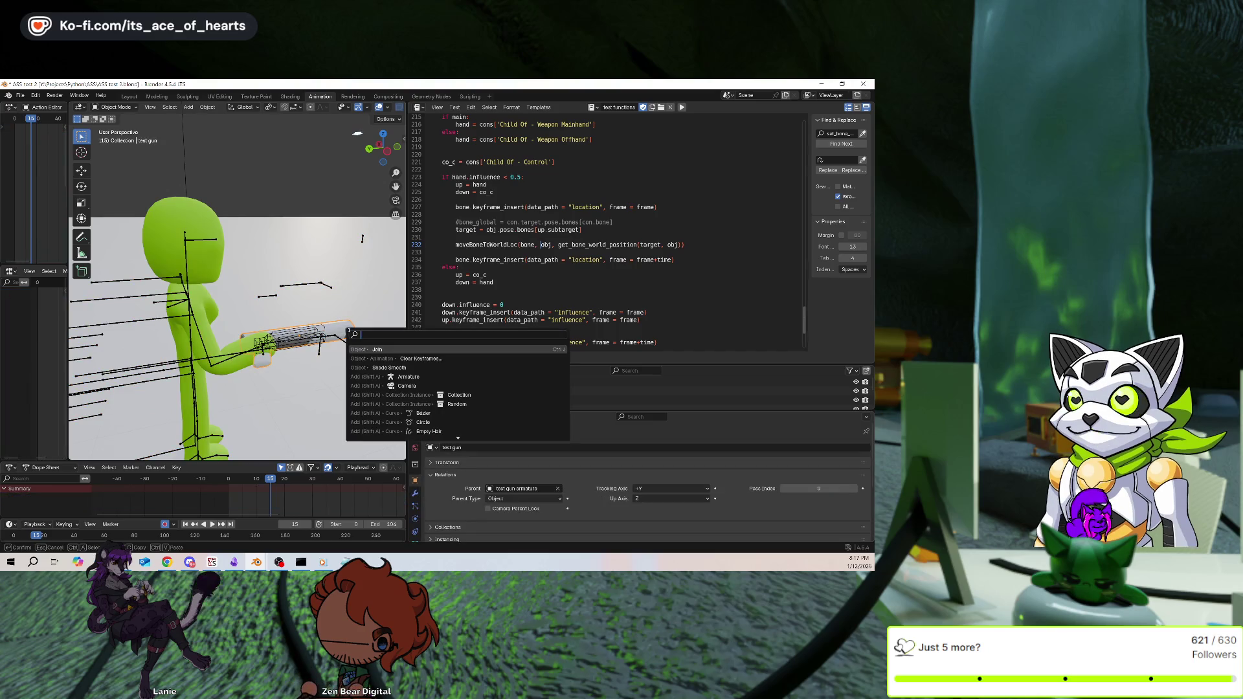
type("clear")
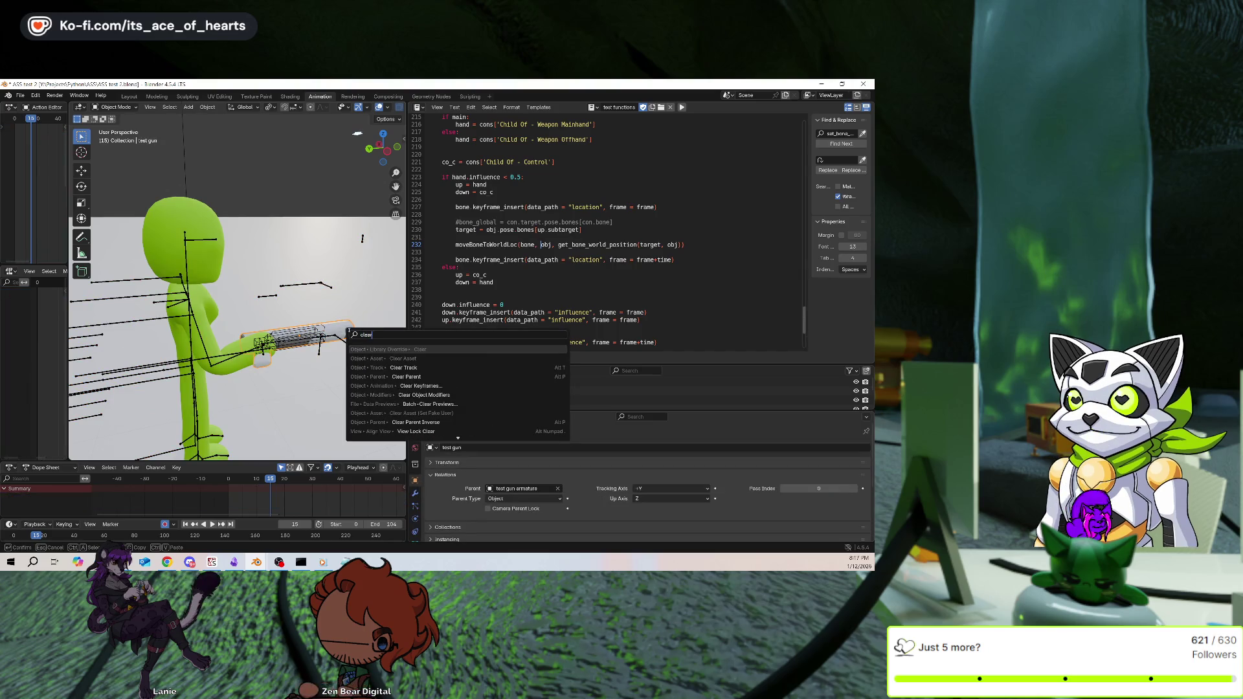
key("Down")
key("Down")
key("Down")
key("Return")
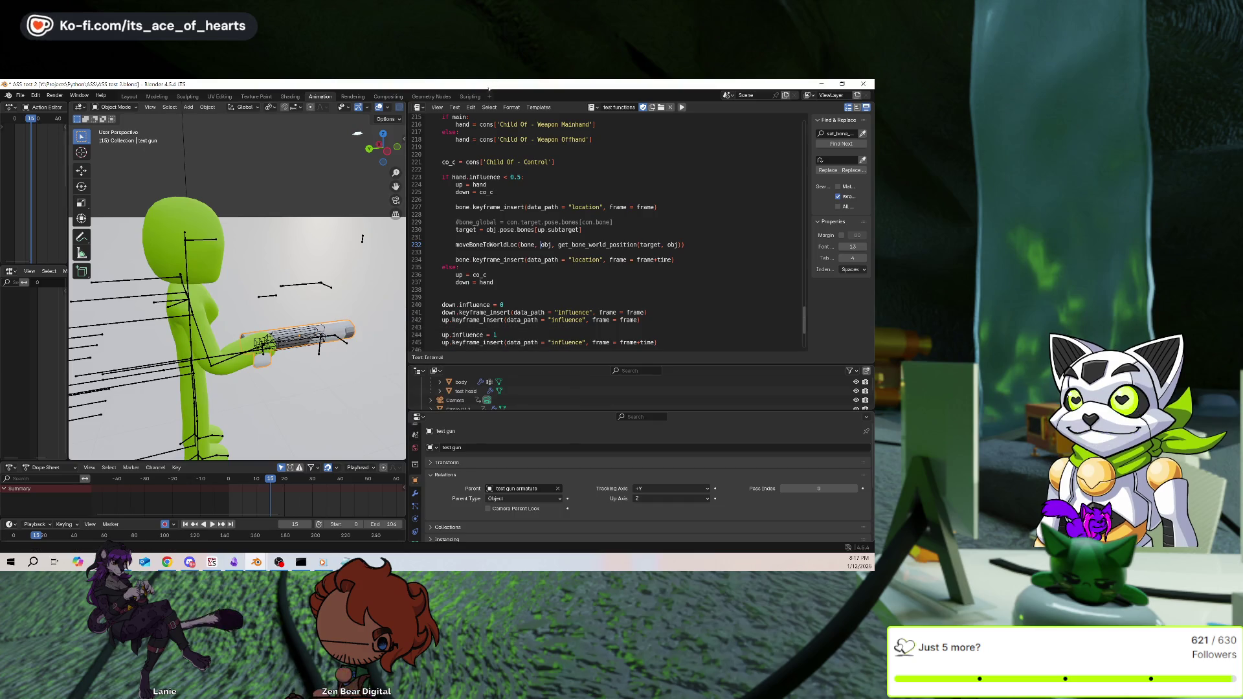
Hide the character's armature and step back through the drawn-gun frames to 13 with overlays on
left_click(237, 358)
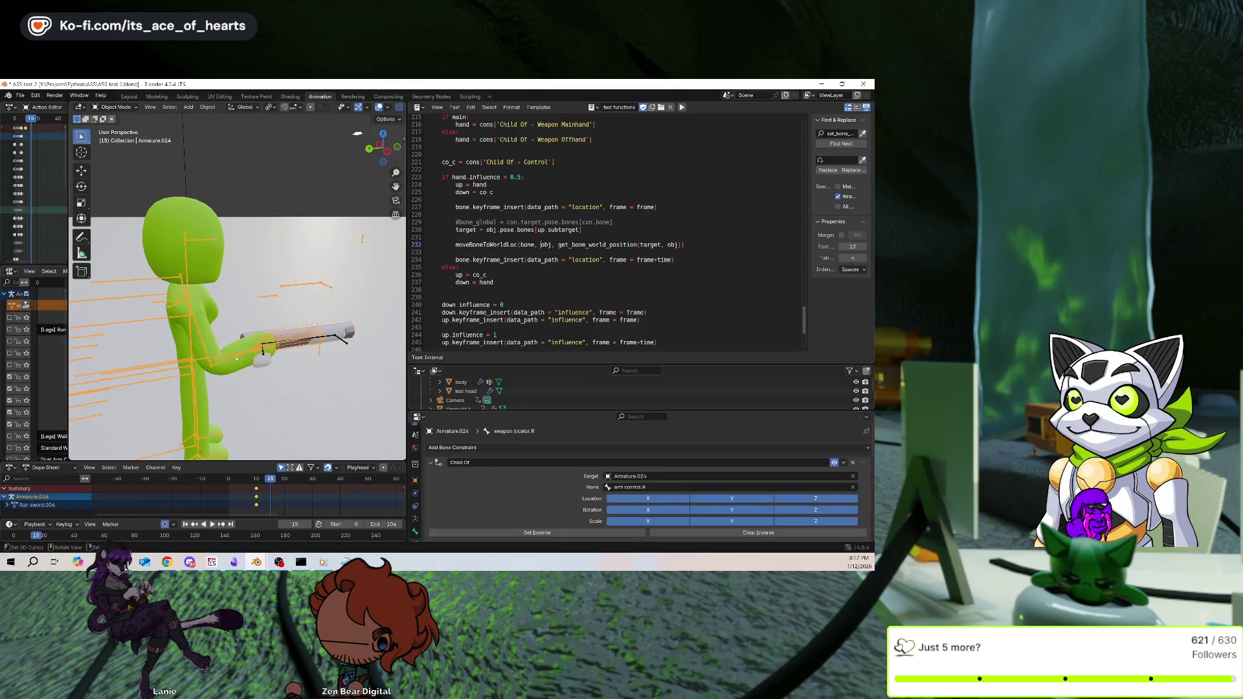
key("h")
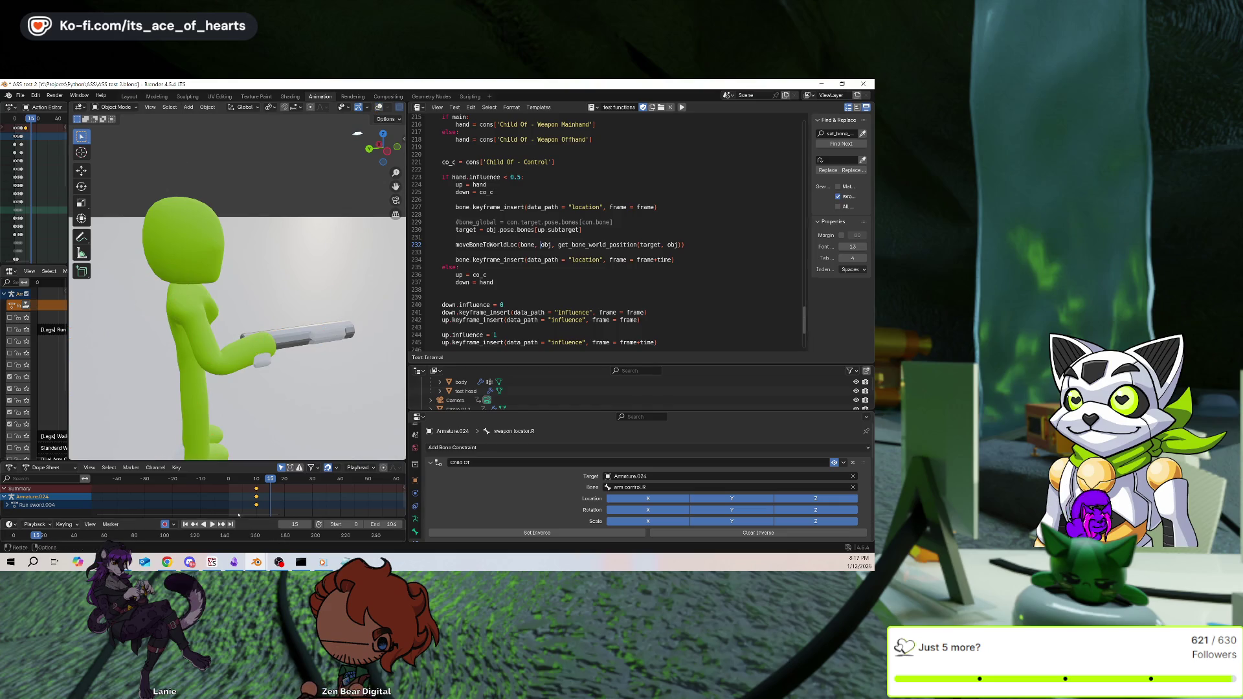
key("shift+Left")
middle_click_drag(233, 350, 247, 339)
key("ctrl+z")
key("ctrl+z")
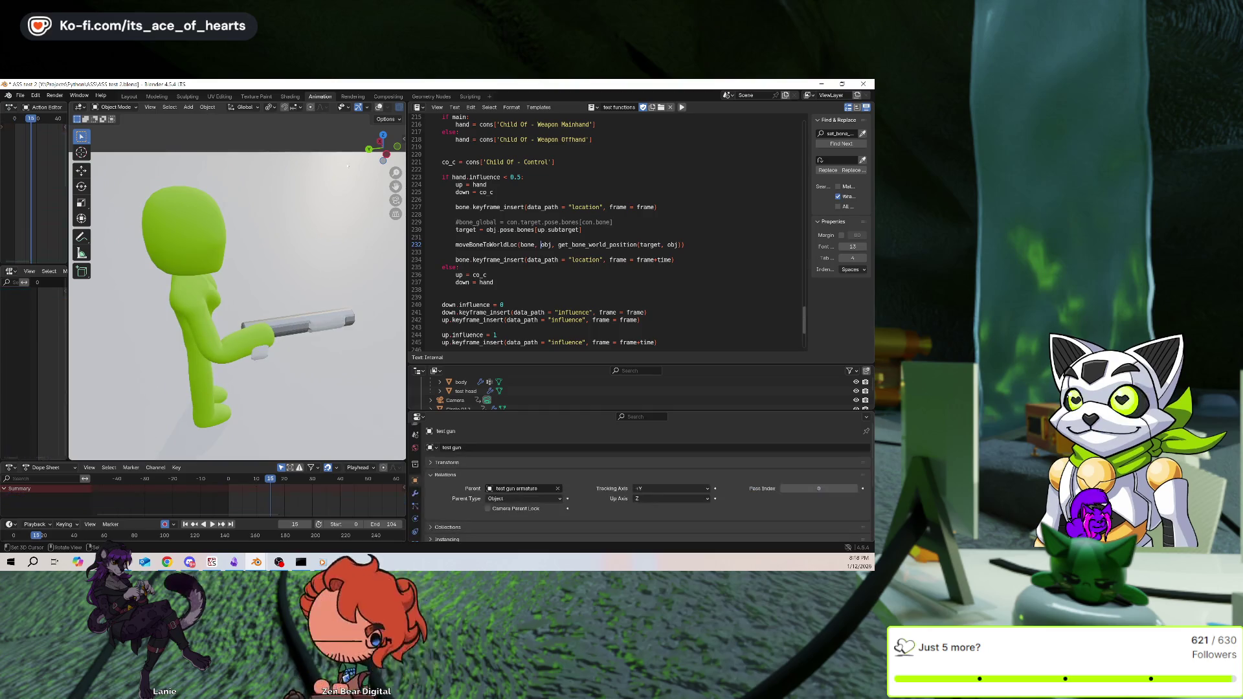
left_click(379, 106)
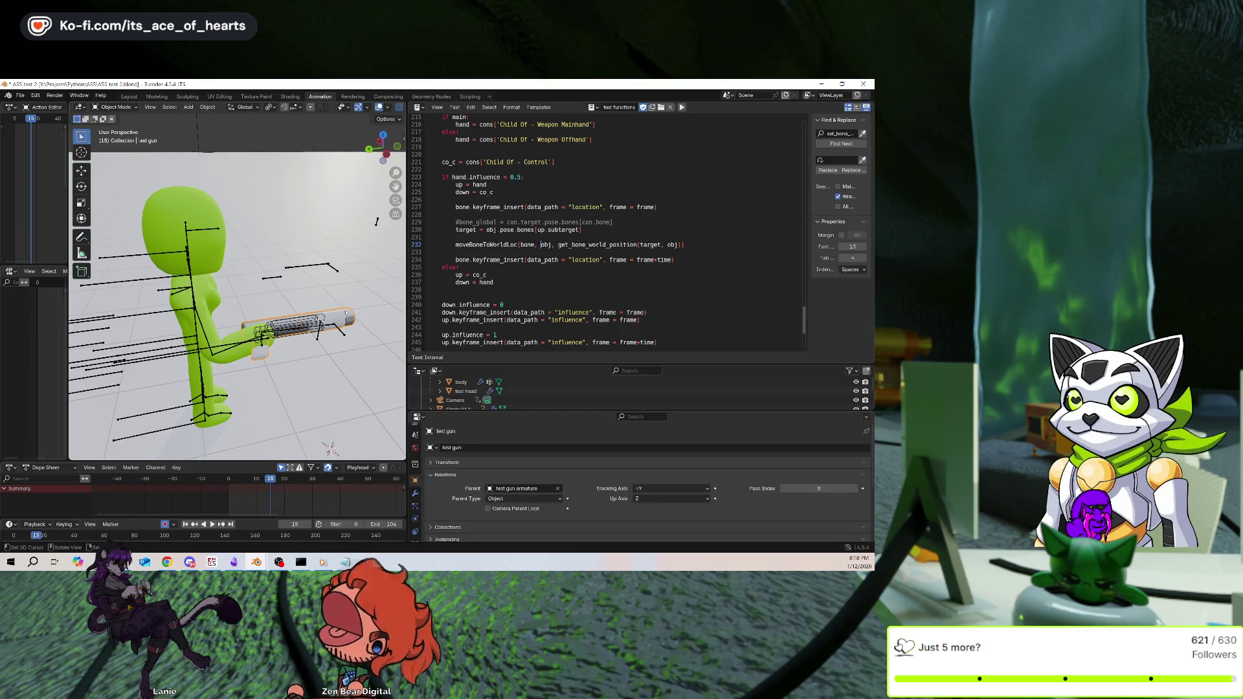
key("Left")
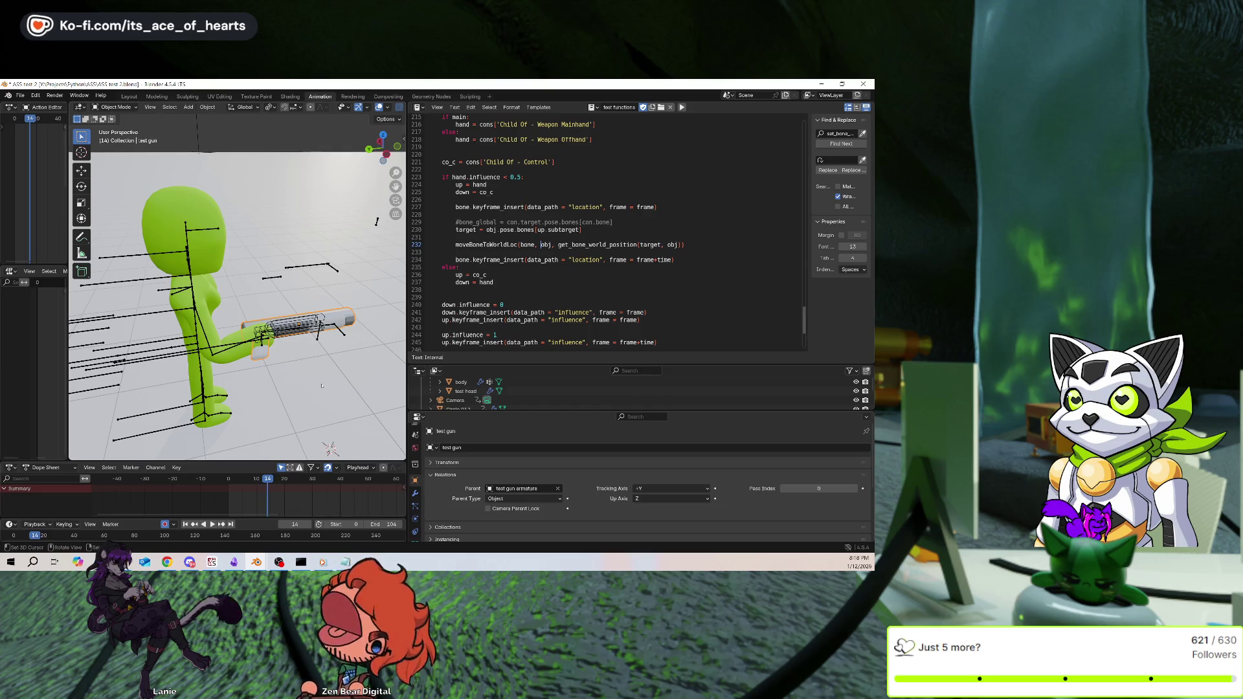
key("Left")
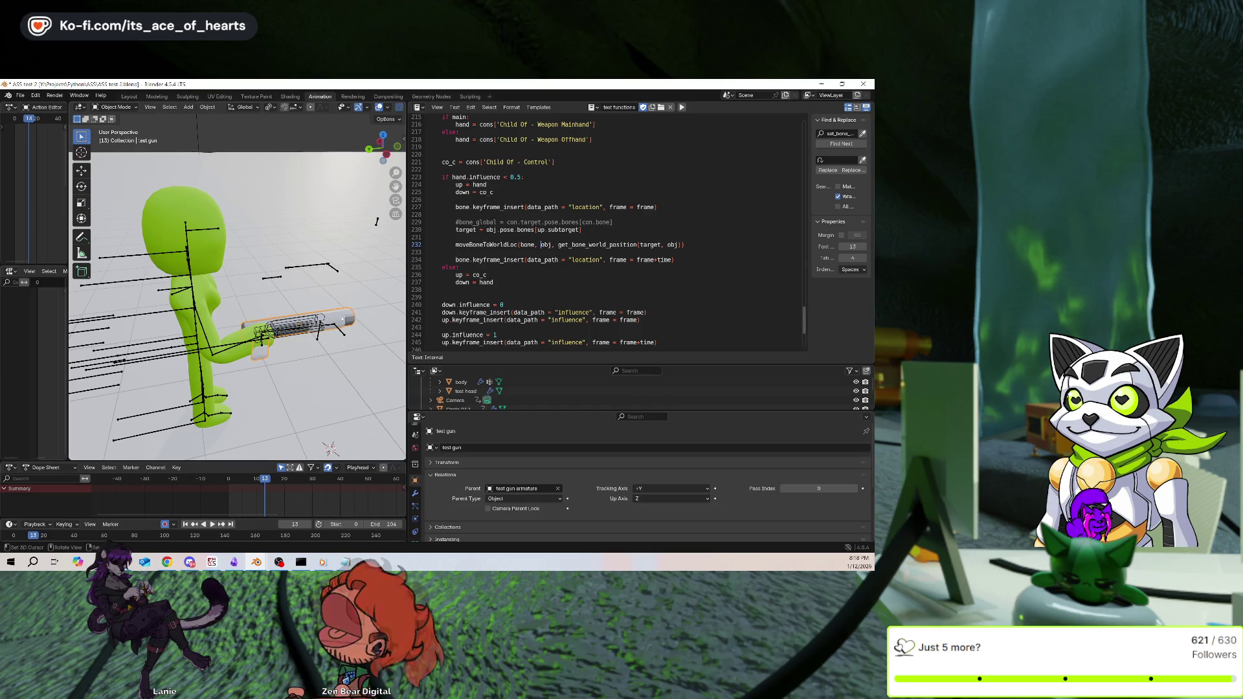
Check the gun's Object Constraint and Object properties while stepping frames from different angles
left_click(415, 531)
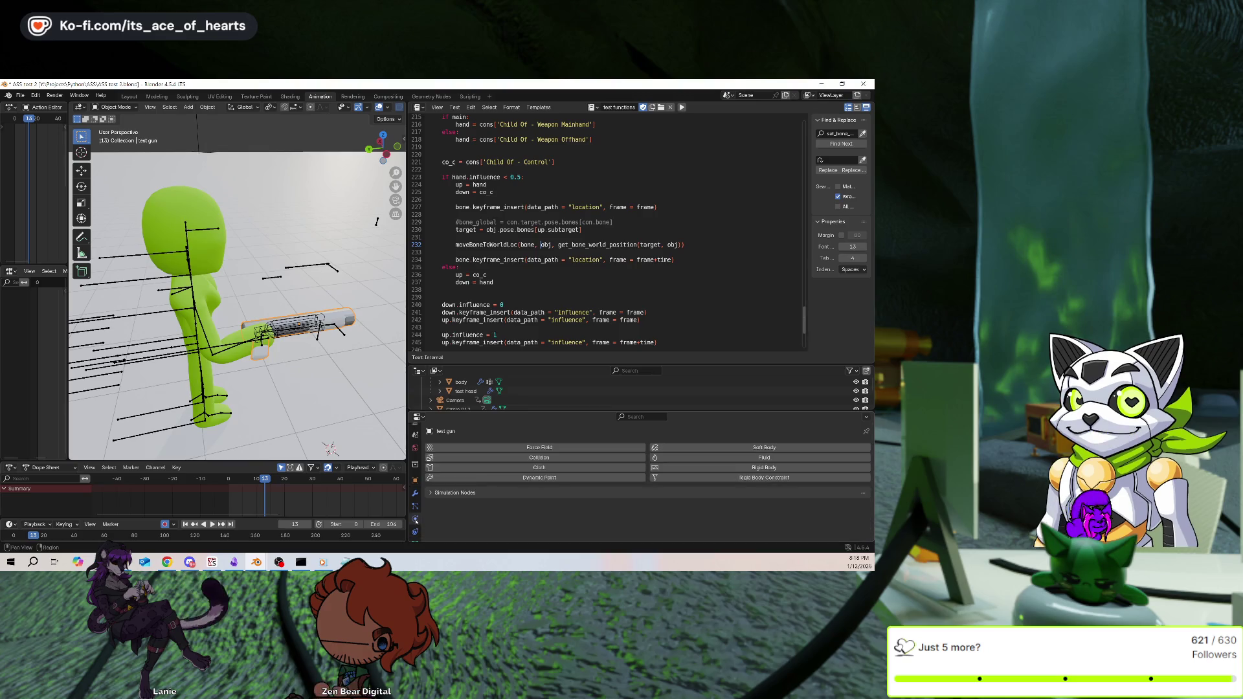
left_click(415, 480)
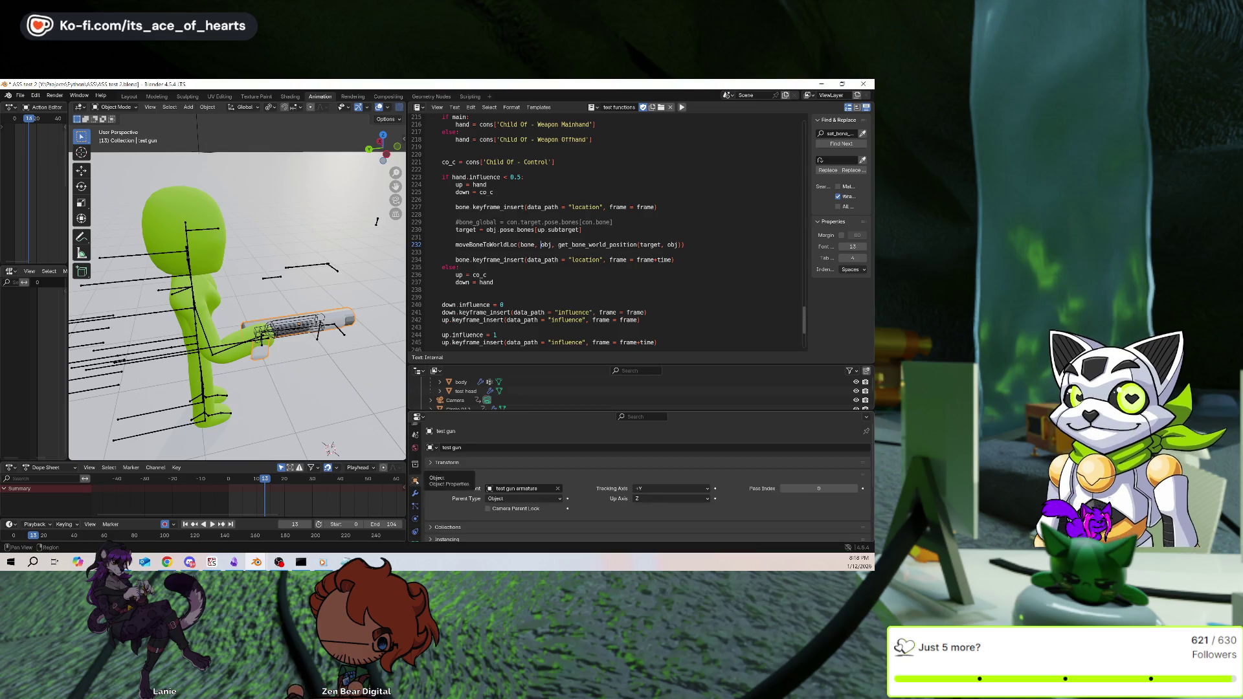
scroll(319, 486, "down", 1)
mouse_move(340, 317)
middle_mouse_down()
mouse_move(330, 346)
mouse_move(319, 330)
middle_mouse_up()
key("Left")
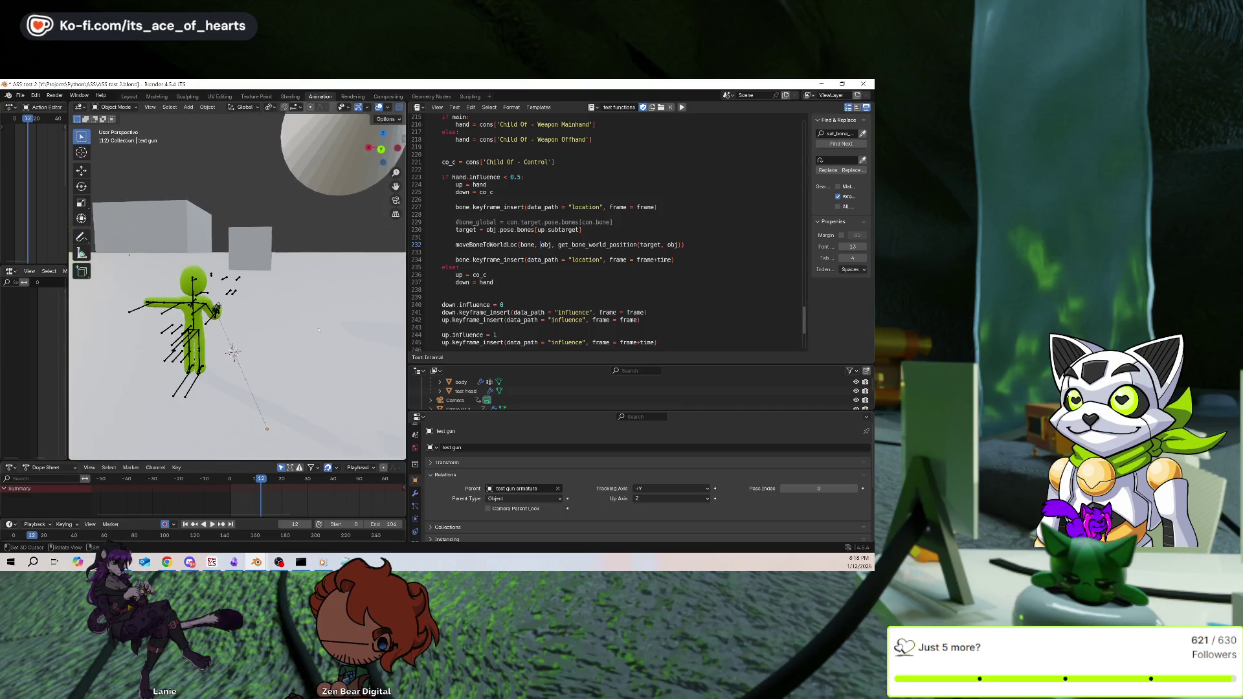
middle_click_drag(325, 373, 326, 358)
key("Right")
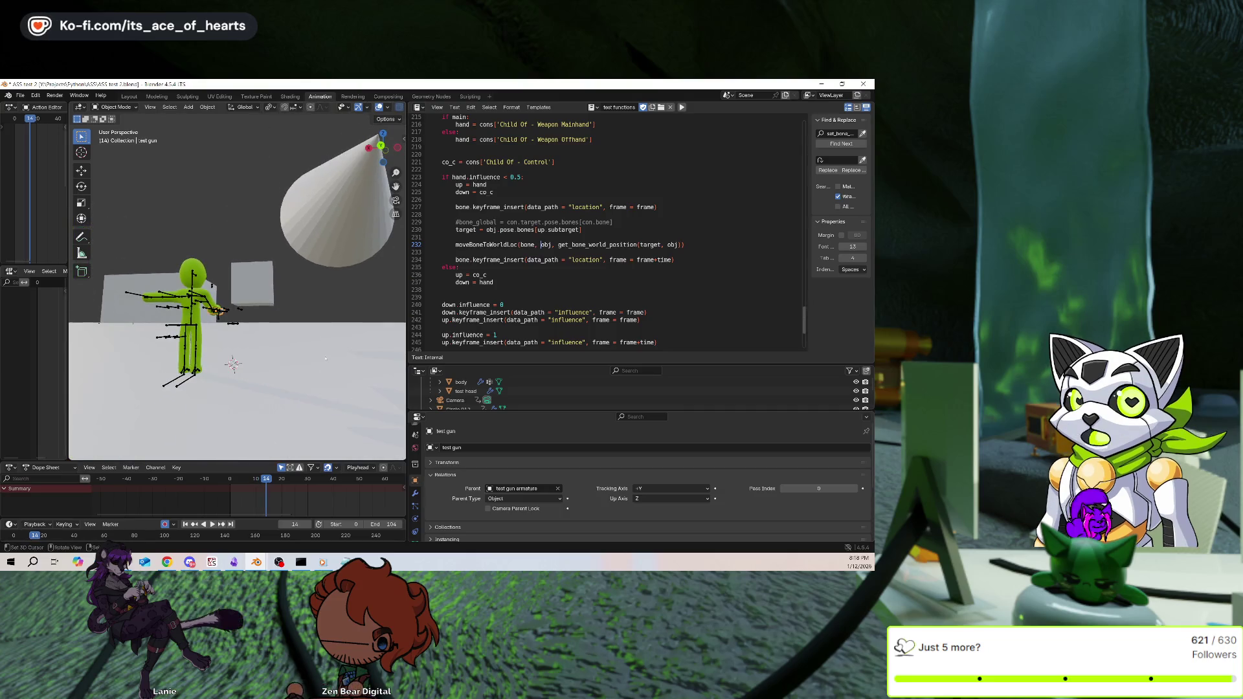
Inspect the gun in local view, select the test gun armature, then reframe the head and hand
key("KP_Divide")
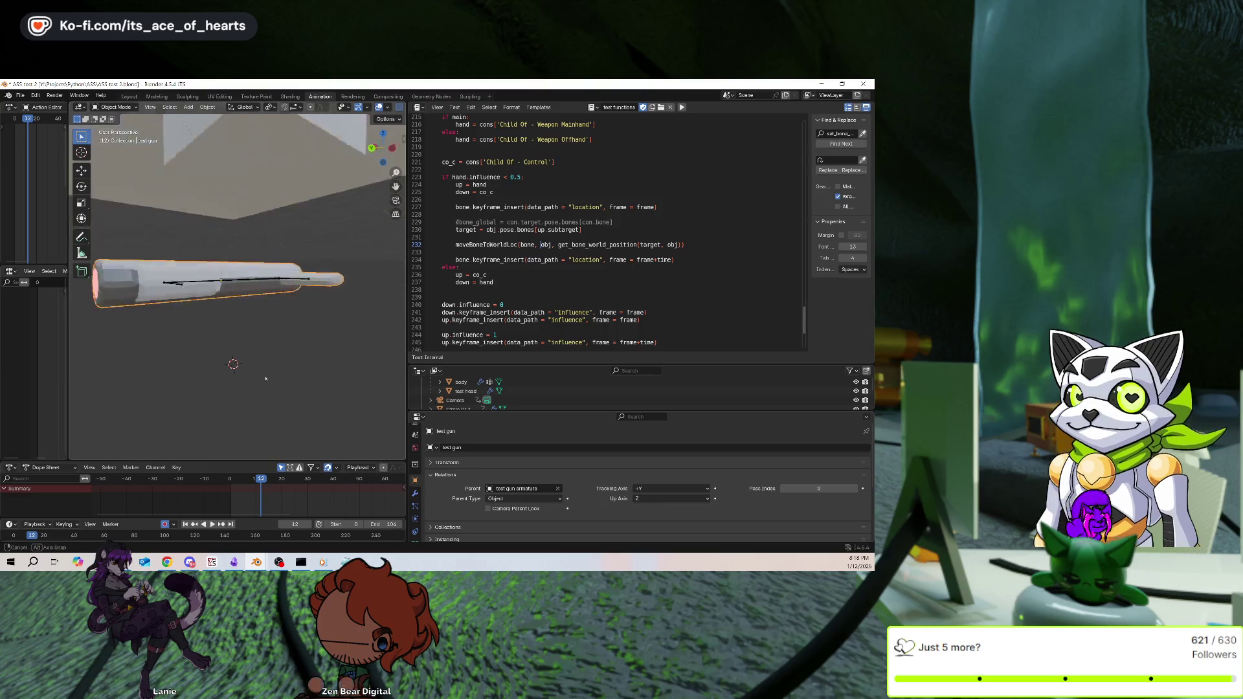
left_click(261, 278)
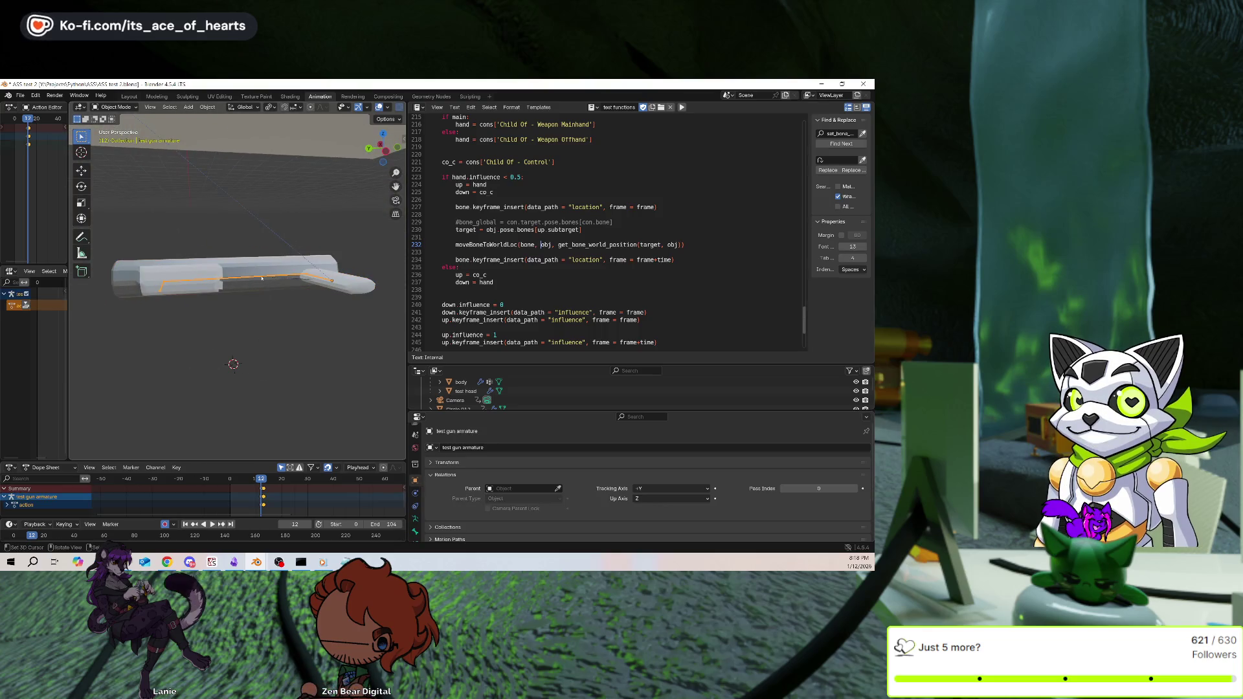
key("Right")
key("KP_Divide")
middle_click_drag(273, 386, 288, 349)
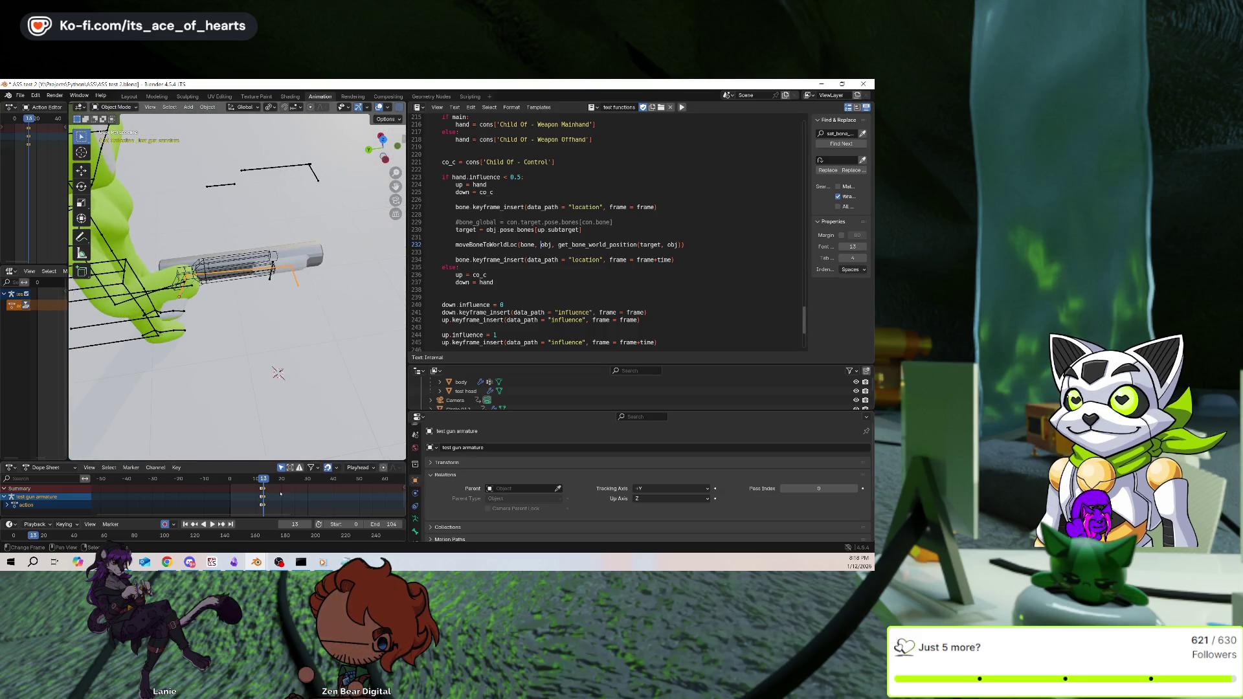
left_click(227, 267)
middle_click_drag(228, 268, 269, 300, "shift")
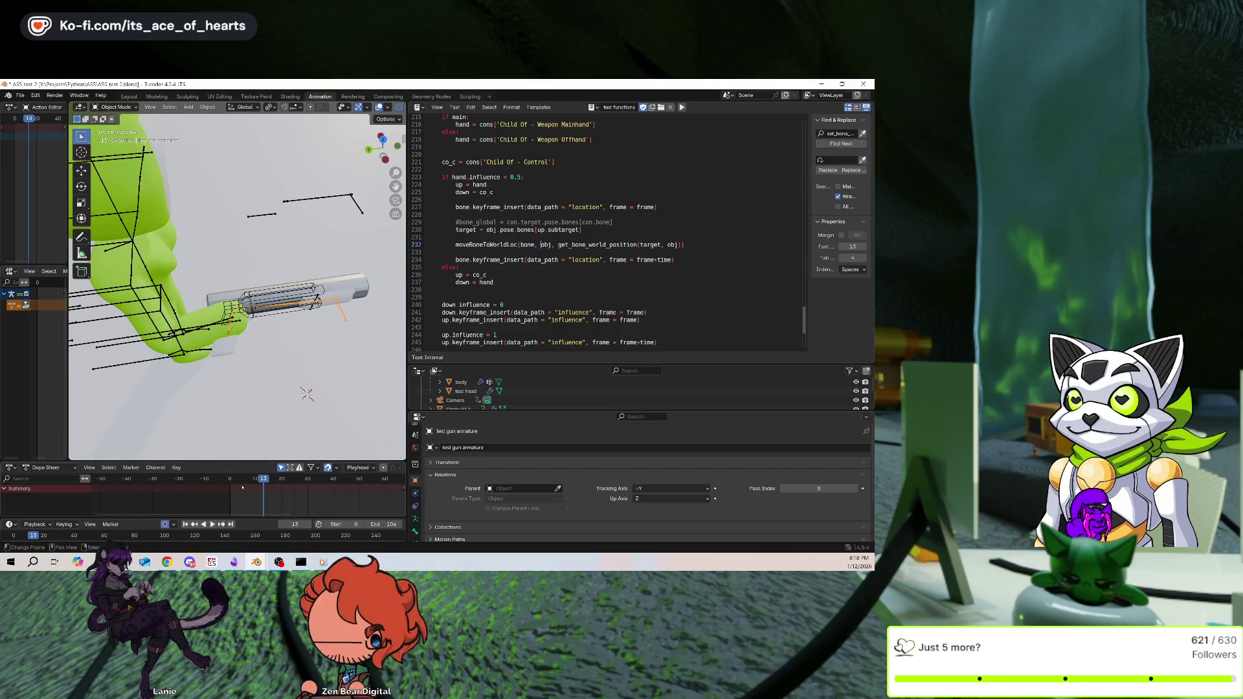
Play the gun draw animation from frame 0 with overlays hidden, then restore the overlays
key("shift+Left")
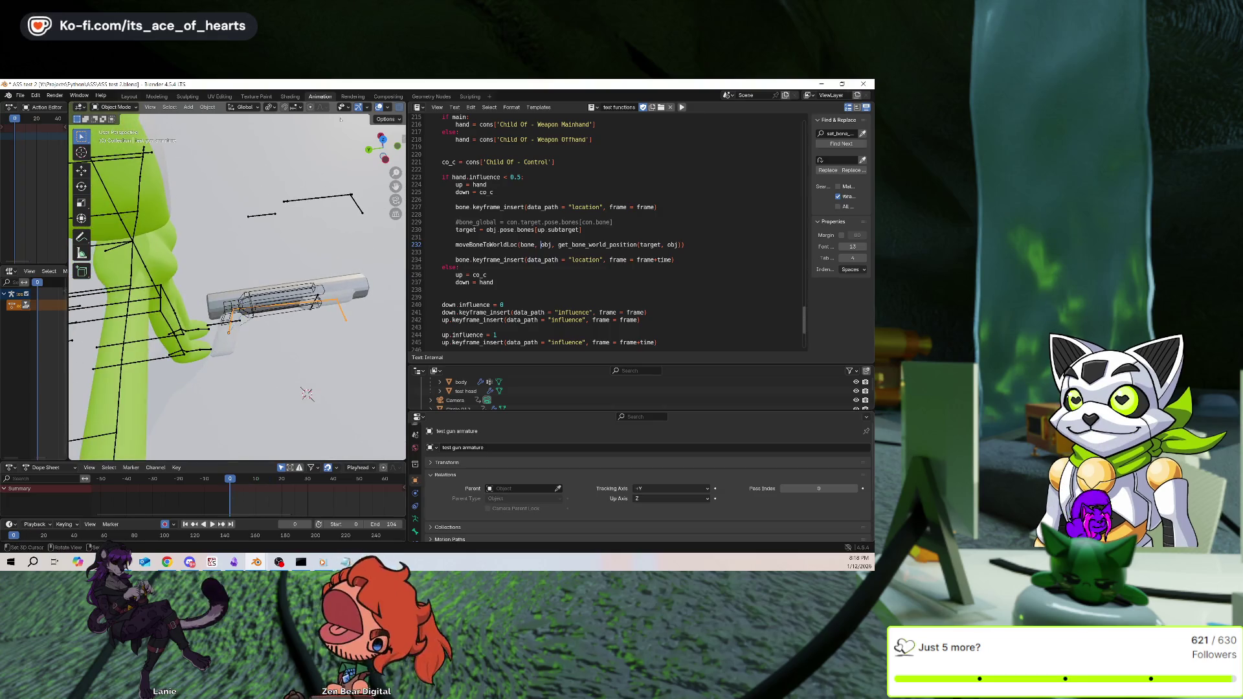
key("shift+alt+z")
scroll(356, 238, "down", 3)
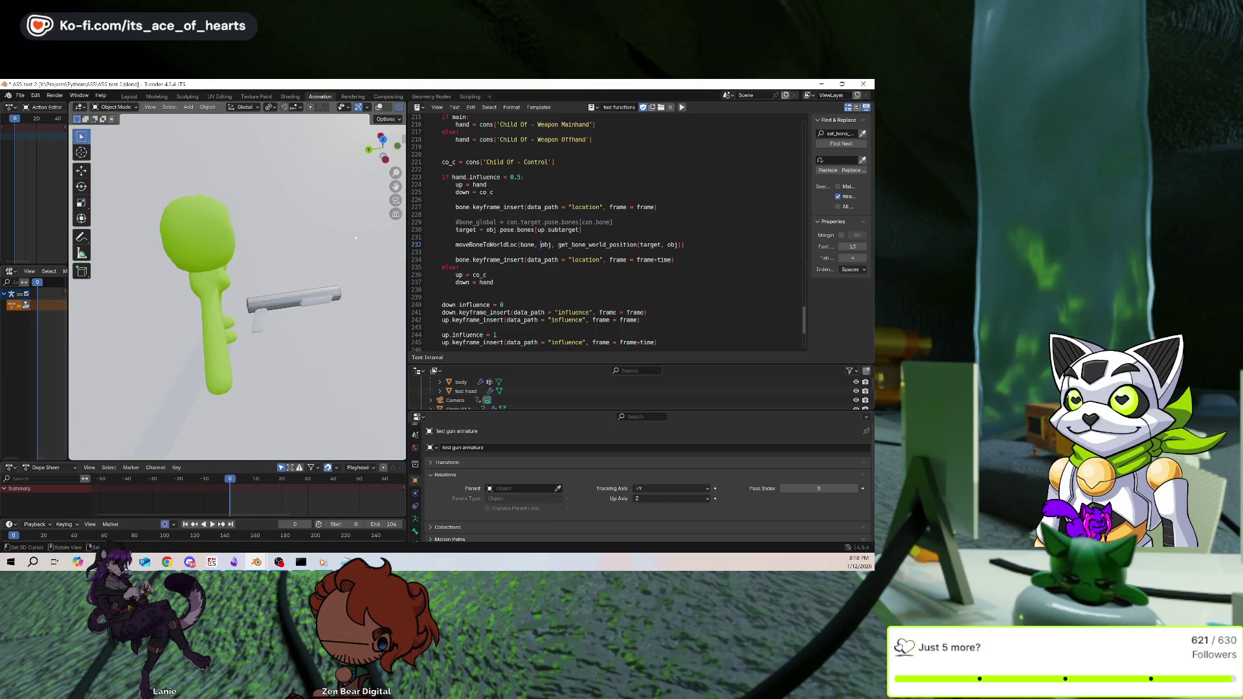
mouse_move(355, 237)
middle_mouse_down()
mouse_move(346, 255)
mouse_move(272, 246)
mouse_move(337, 249)
mouse_move(292, 246)
mouse_move(378, 111)
middle_mouse_up()
key("space")
left_click(379, 108)
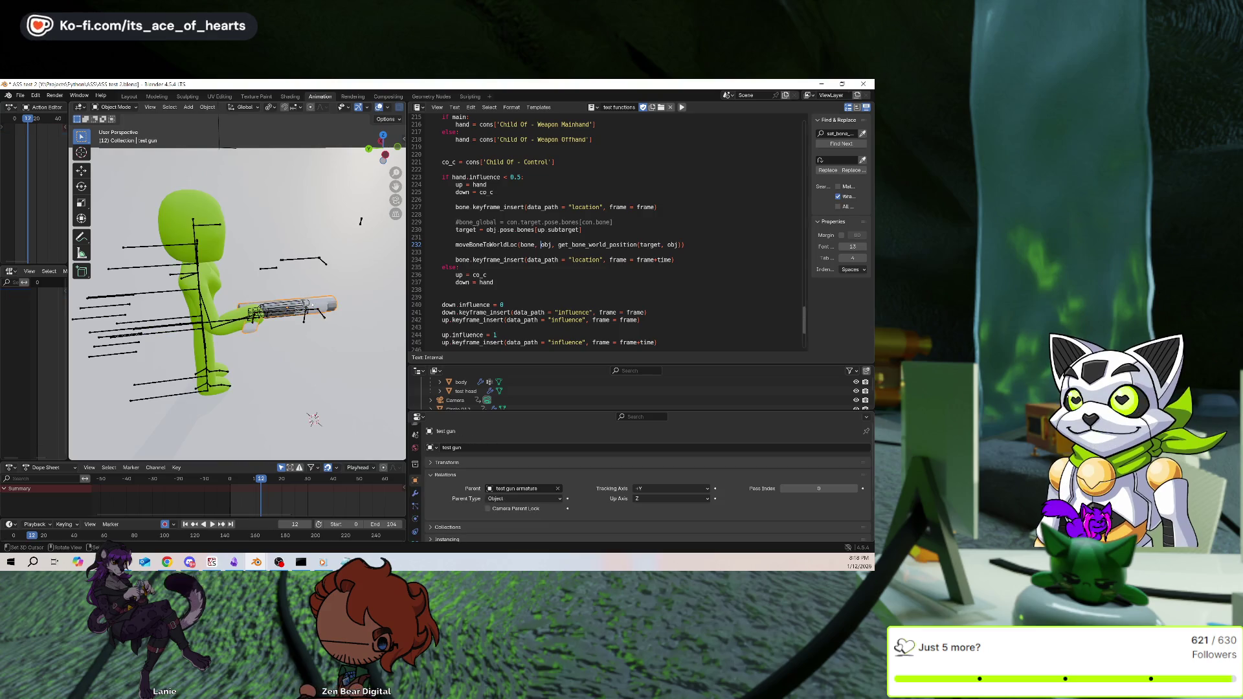
Select the character's armature, Armature.024, in the 3D viewport to show its keyframes
left_click(201, 291)
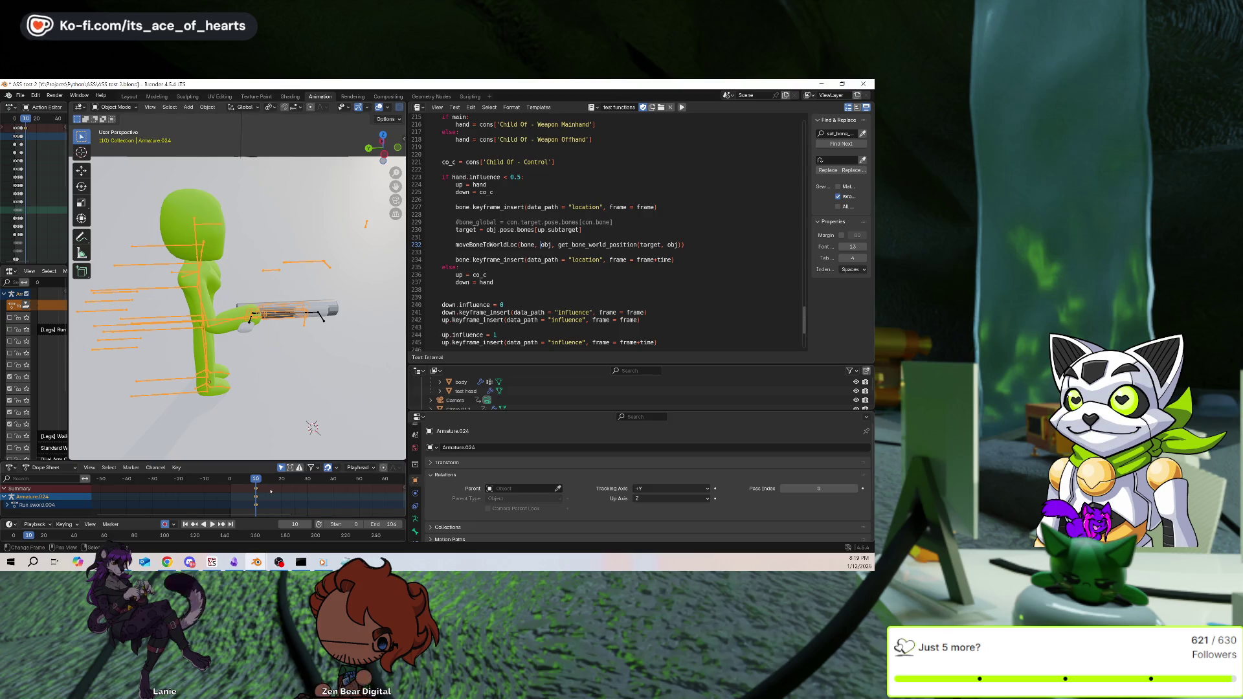
Switch the armature to Pose Mode and try moving and rotating the gun bones without committing
middle_click_drag(244, 269, 182, 158)
left_click(131, 108)
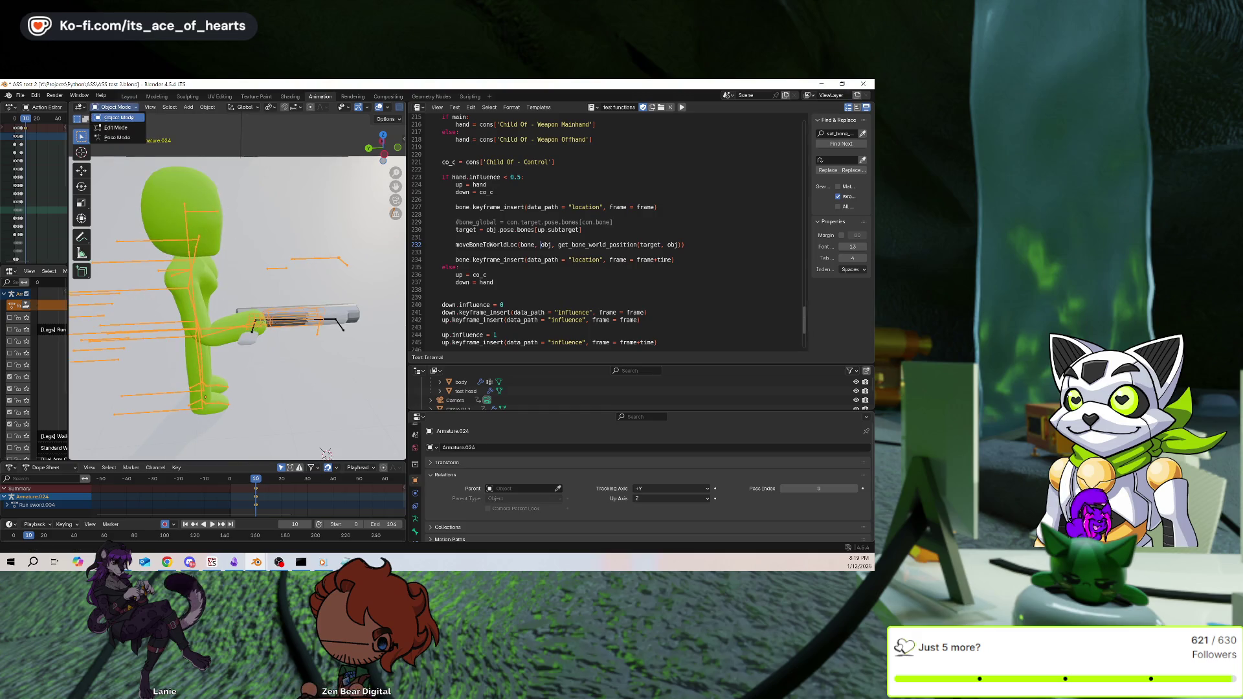
left_click(132, 136)
middle_click_drag(272, 305, 324, 317)
key("g")
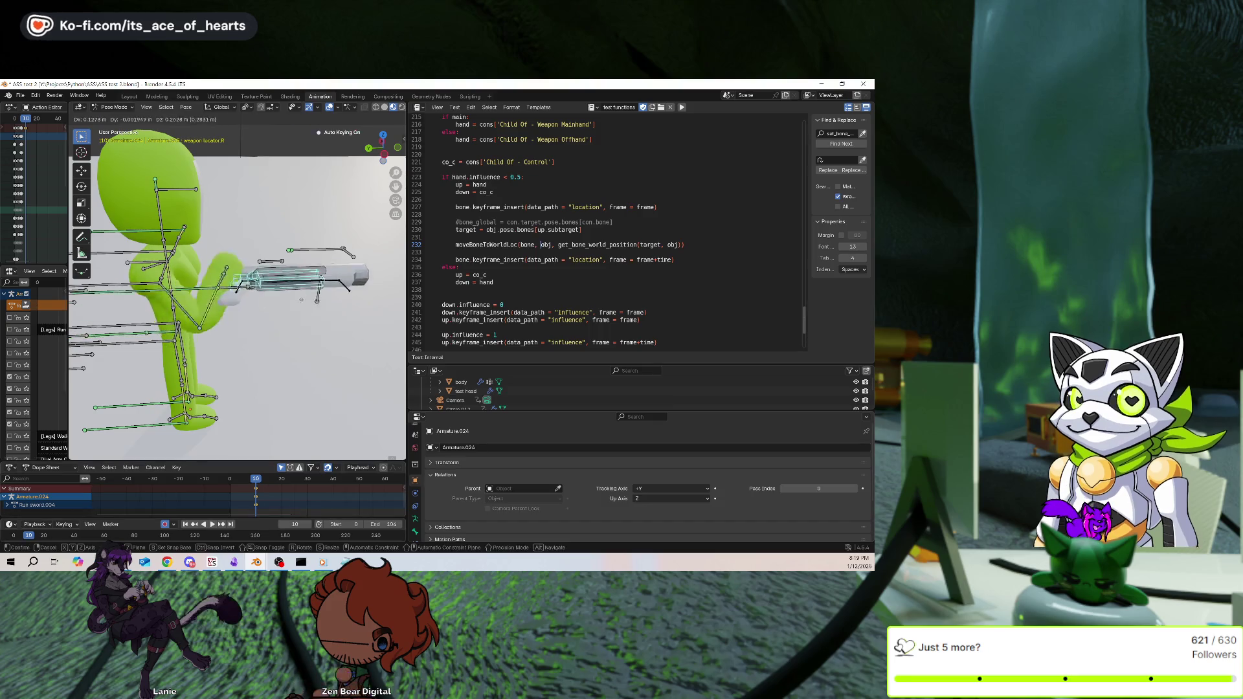
key("Escape")
mouse_move(297, 362)
middle_mouse_down()
mouse_move(270, 373)
mouse_move(282, 414)
middle_mouse_up()
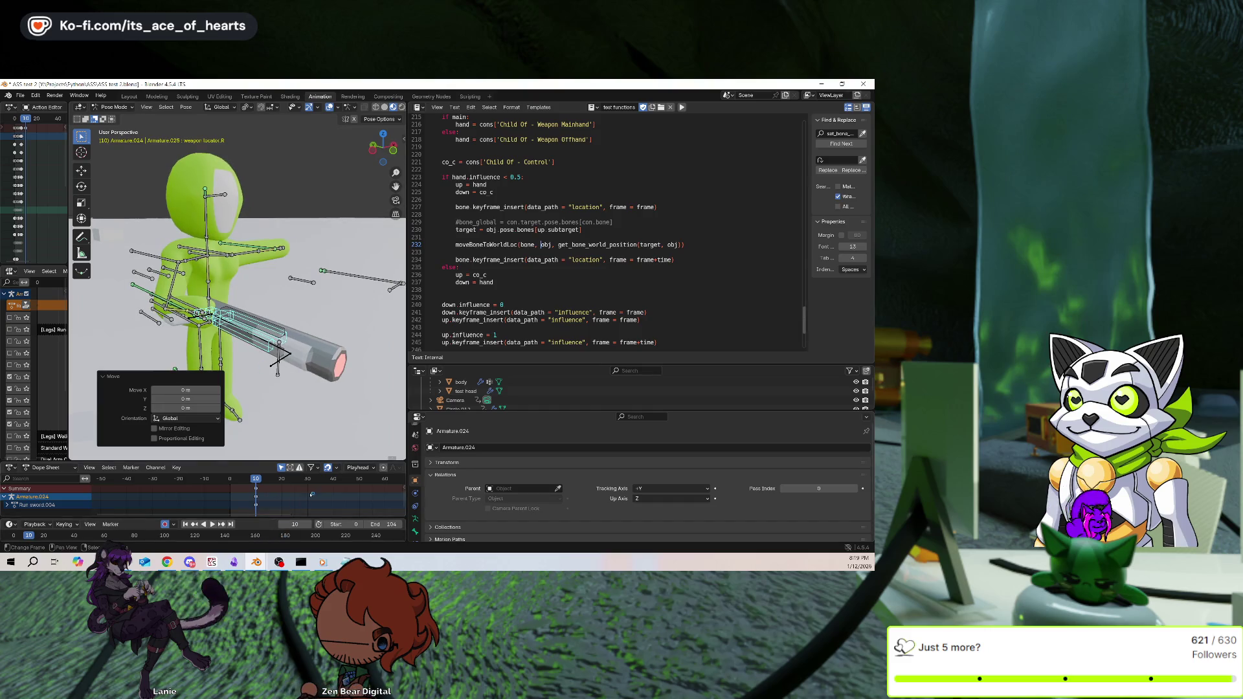
key("r")
key("Escape")
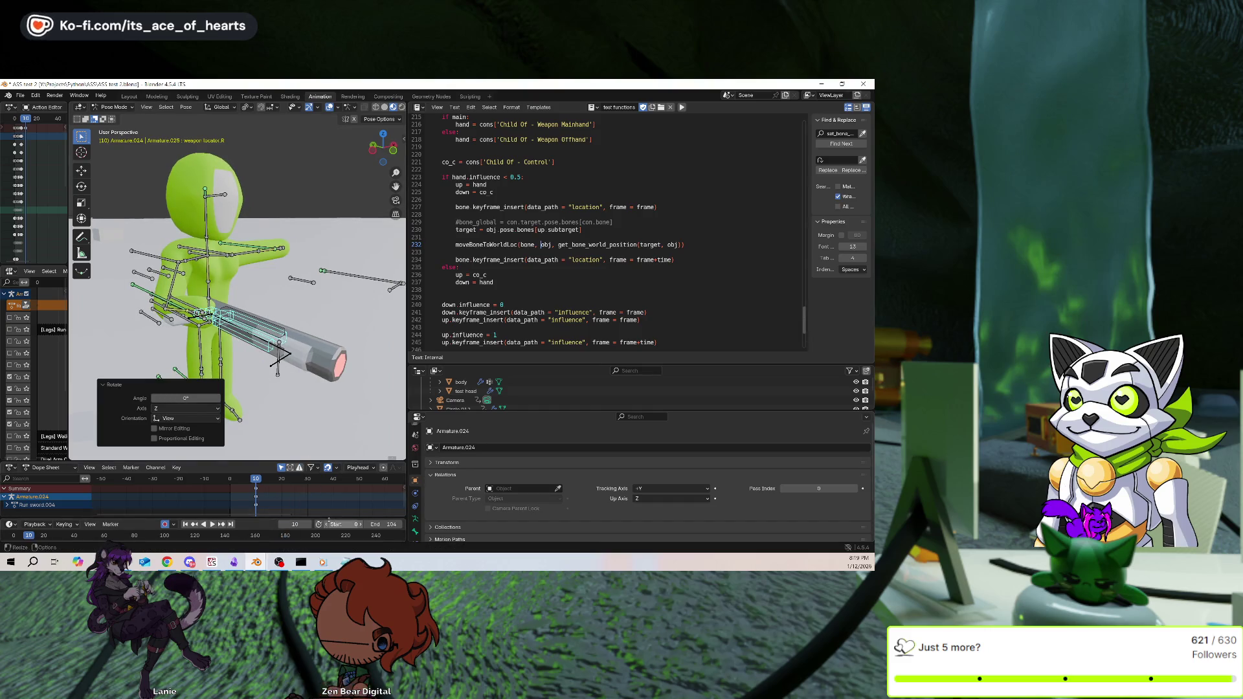
At frame 20, rotate the gun bones -90° about Y and move them forward
left_click(281, 497)
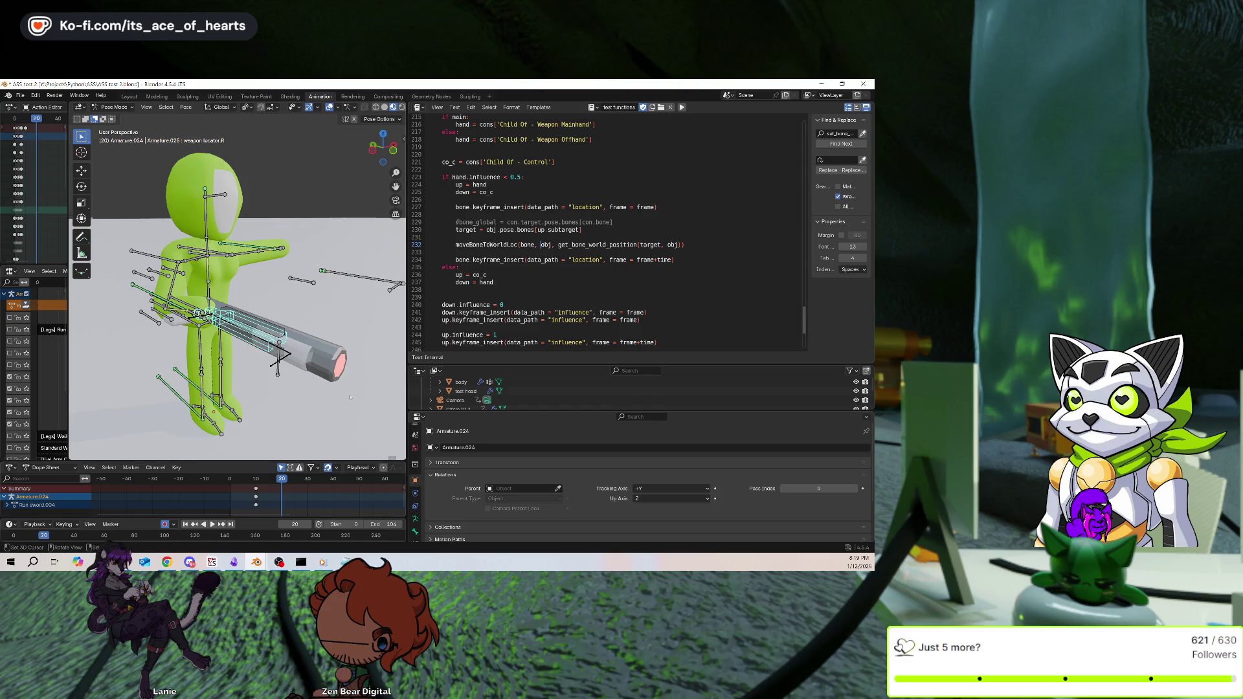
key("r")
type("y")
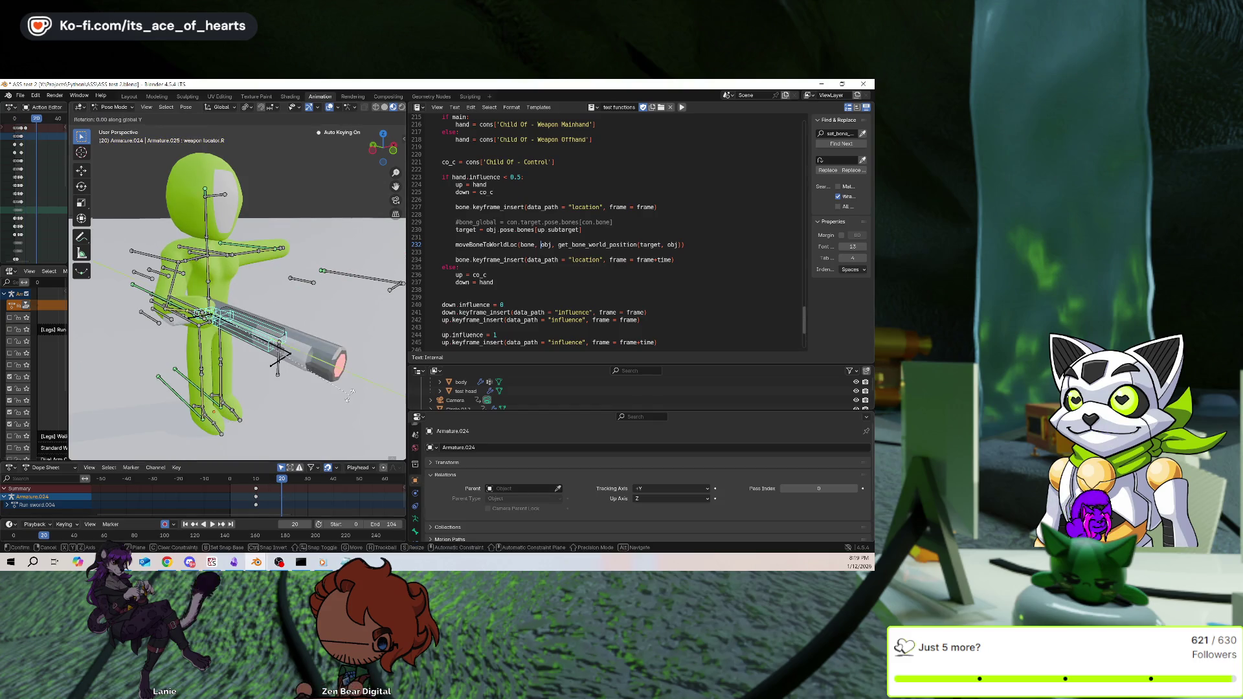
type("-90")
key("Return")
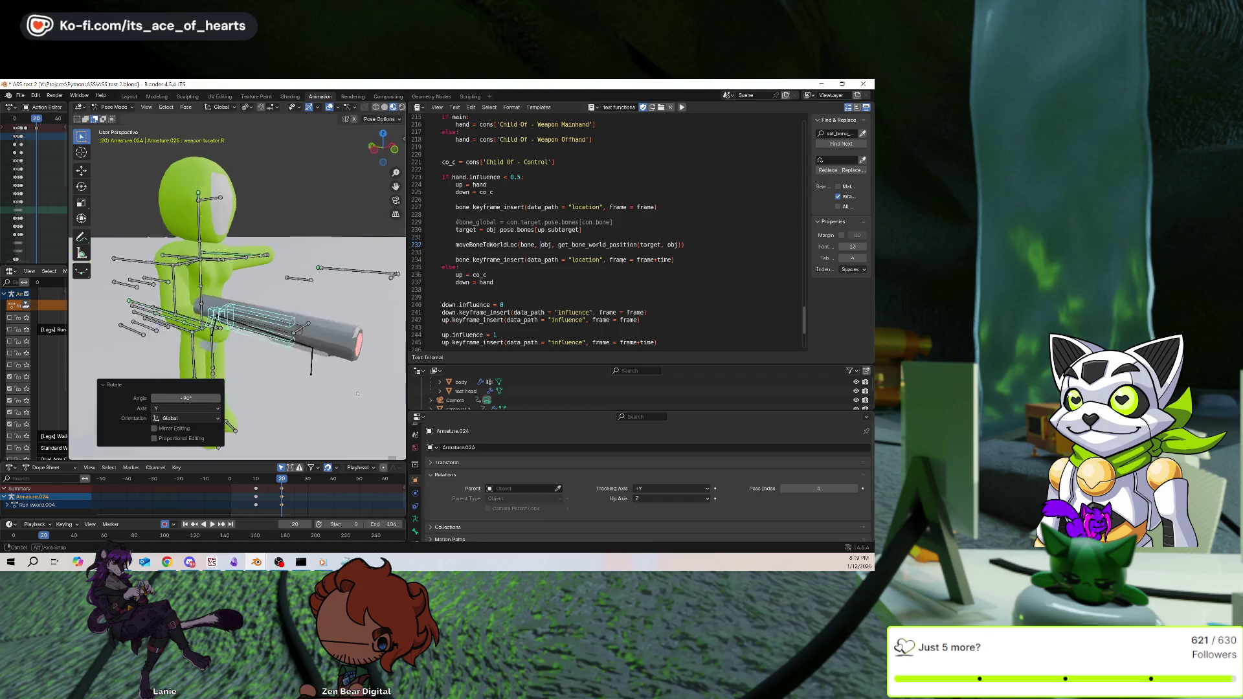
middle_click_drag(357, 393, 358, 382)
key("g")
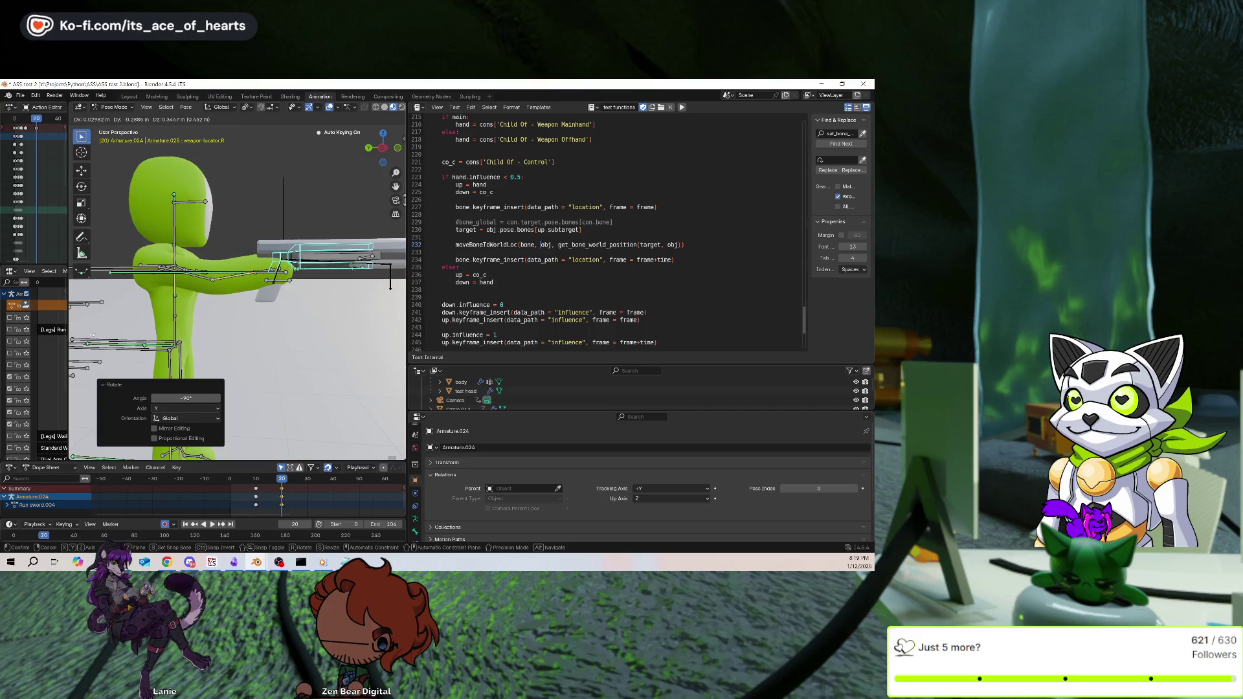
left_click(92, 334)
Hide the overlays and widen the 3D view beside the script to preview the aim pose
scroll(93, 335, "down", 3)
middle_click_drag(93, 335, 337, 225)
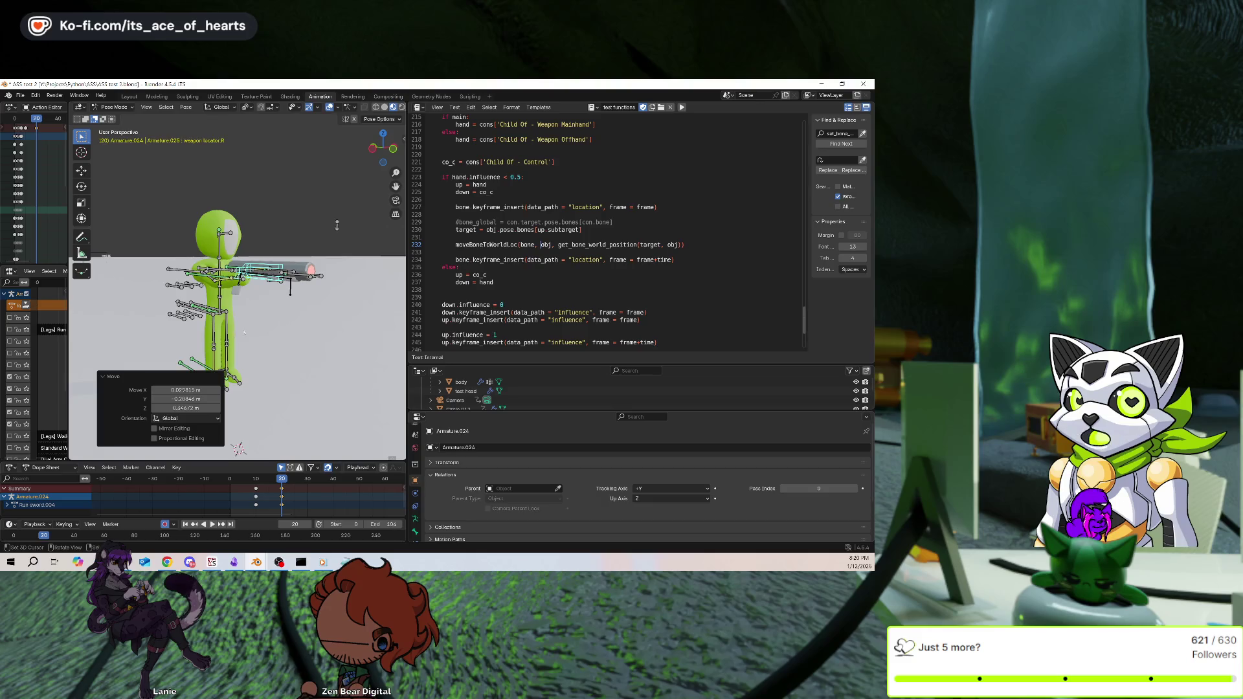
scroll(336, 225, "up", 2)
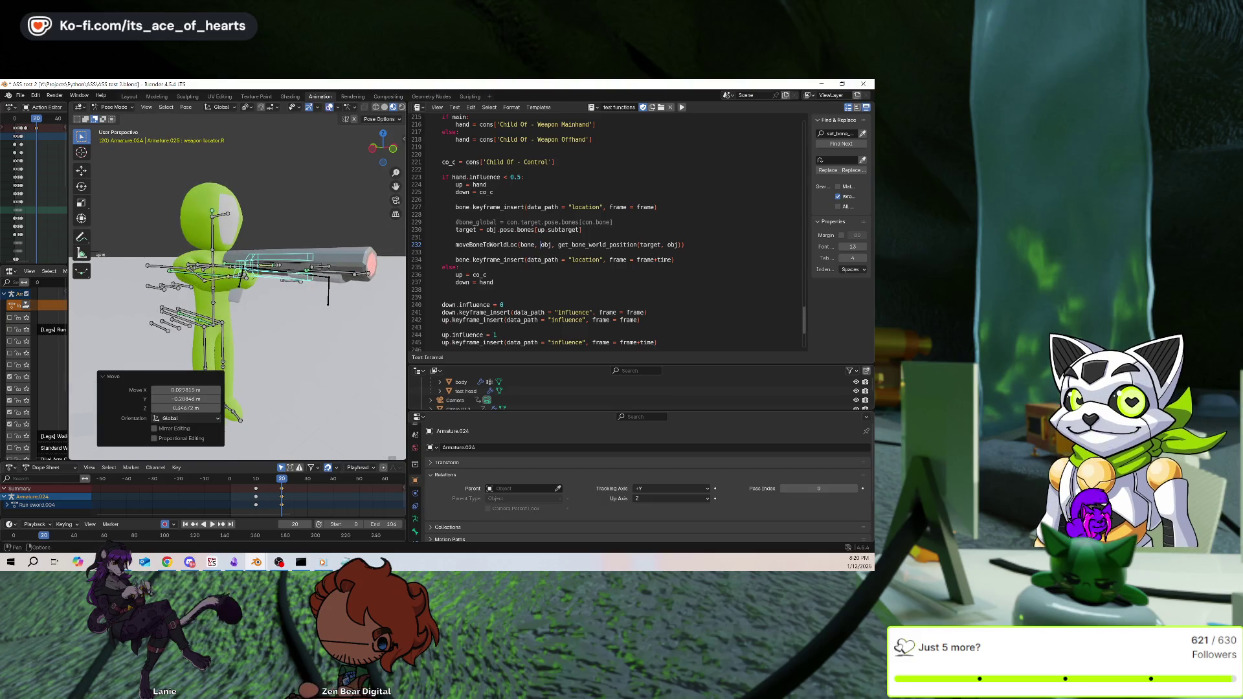
left_click(330, 108)
left_click_drag(406, 248, 523, 247)
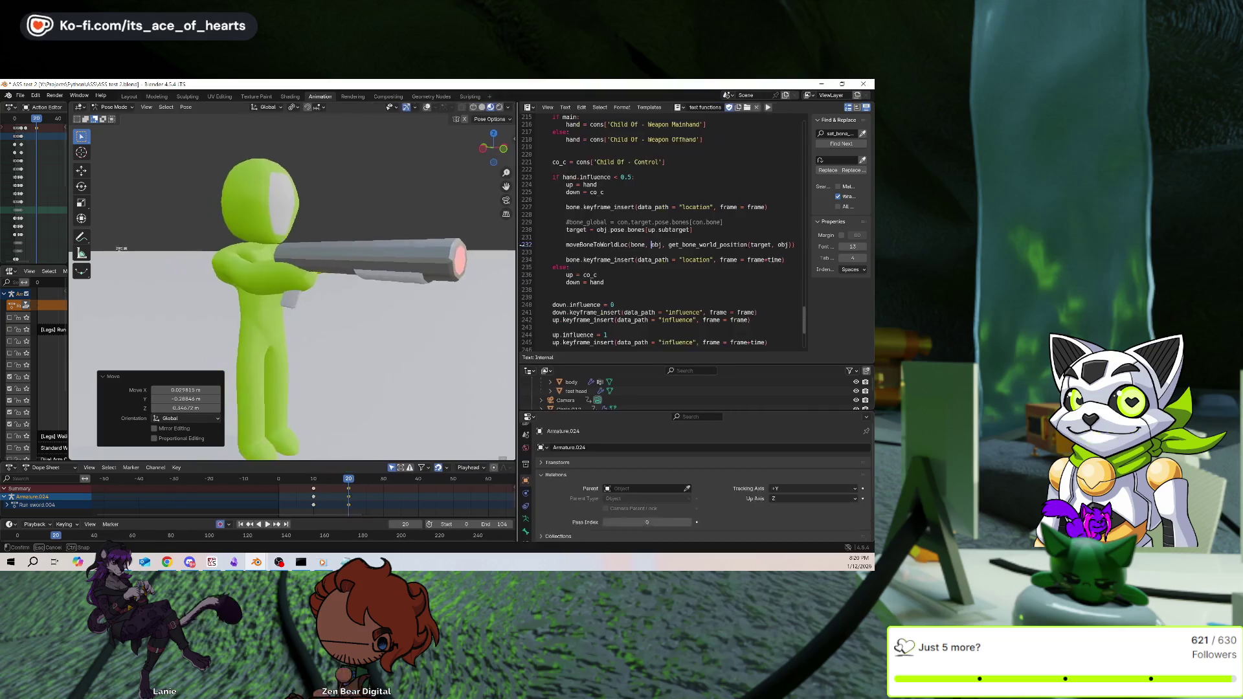
Step from the frame 10 keyframe back to the start and forward through the draw frames
middle_click_drag(384, 261, 200, 152)
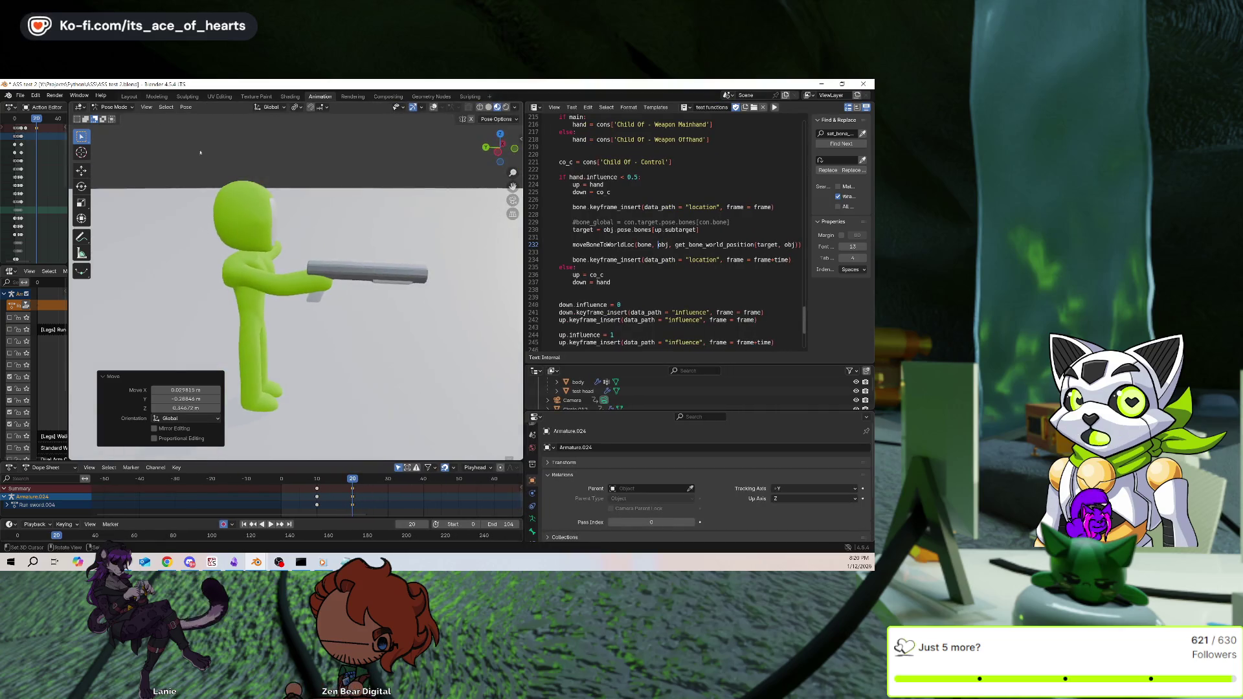
key("Down")
key("Down")
key("Left")
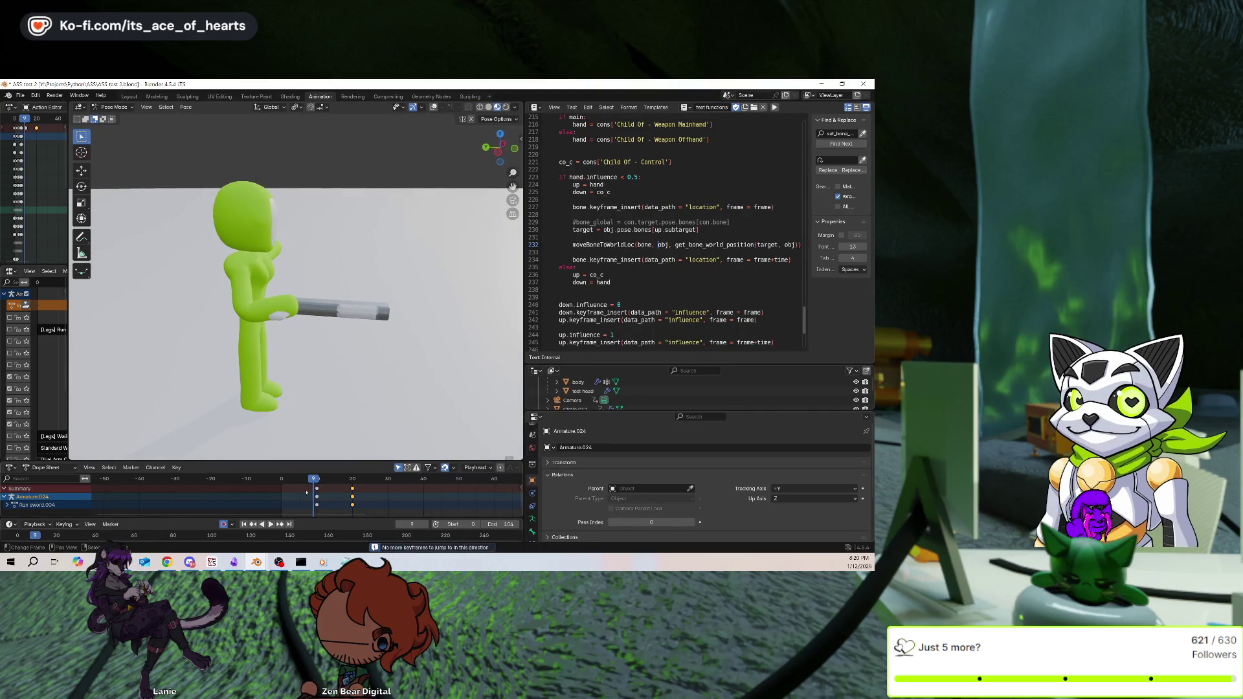
key("shift+Left")
middle_click_drag(201, 197, 313, 239)
key("Right")
key("Right")
key("Right")
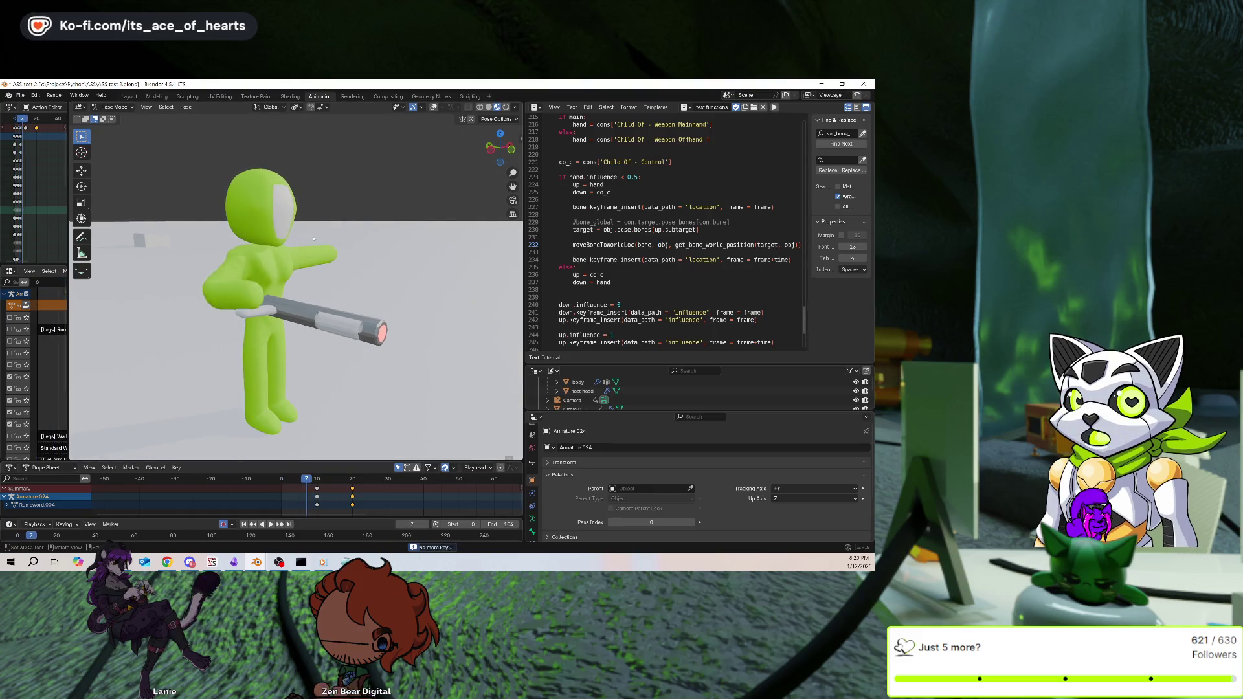
key("Right")
key("Right")
key("Right")
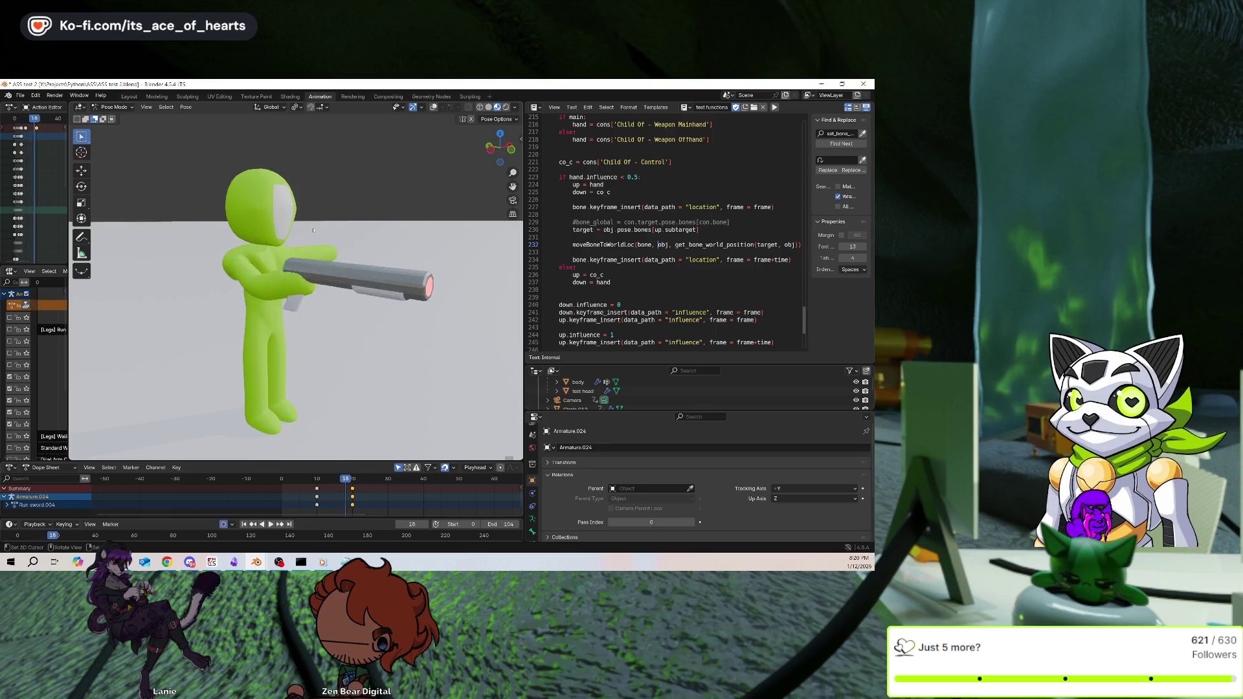
mouse_move(312, 225)
middle_mouse_down()
mouse_move(283, 215)
mouse_move(313, 218)
middle_mouse_up()
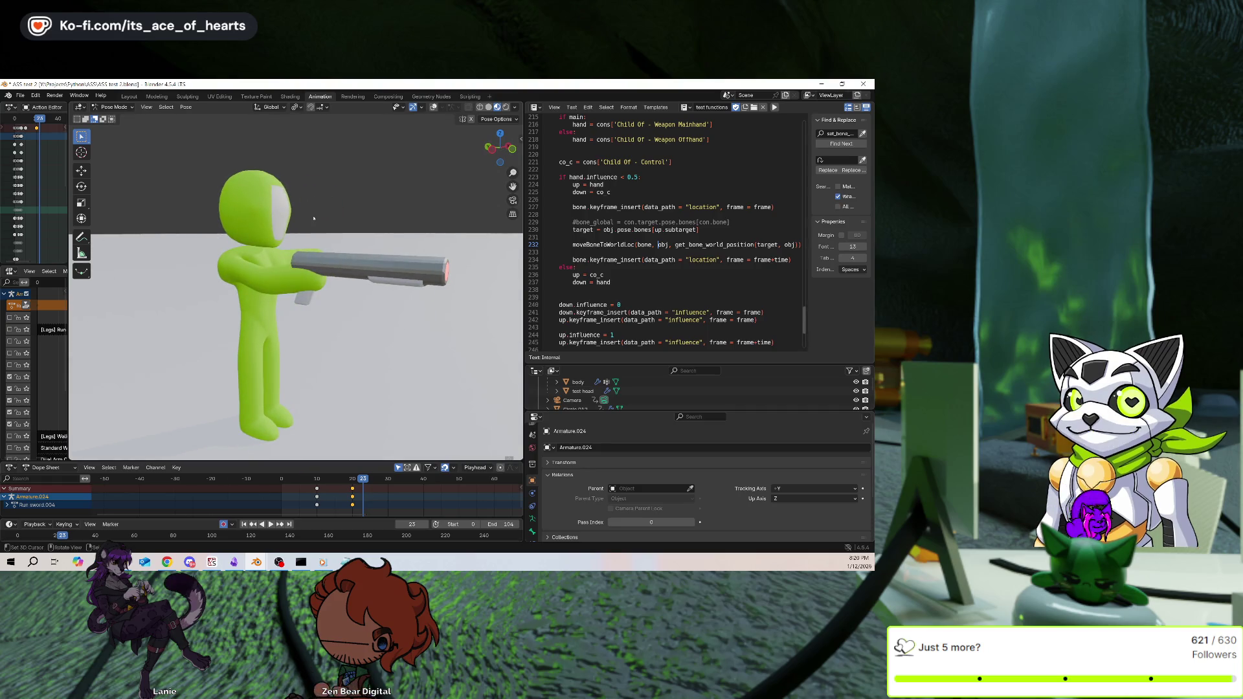
Scrub back to the frame 0 T-pose, play the animation, then show the overlays again
key("Down")
key("Down")
key("Down")
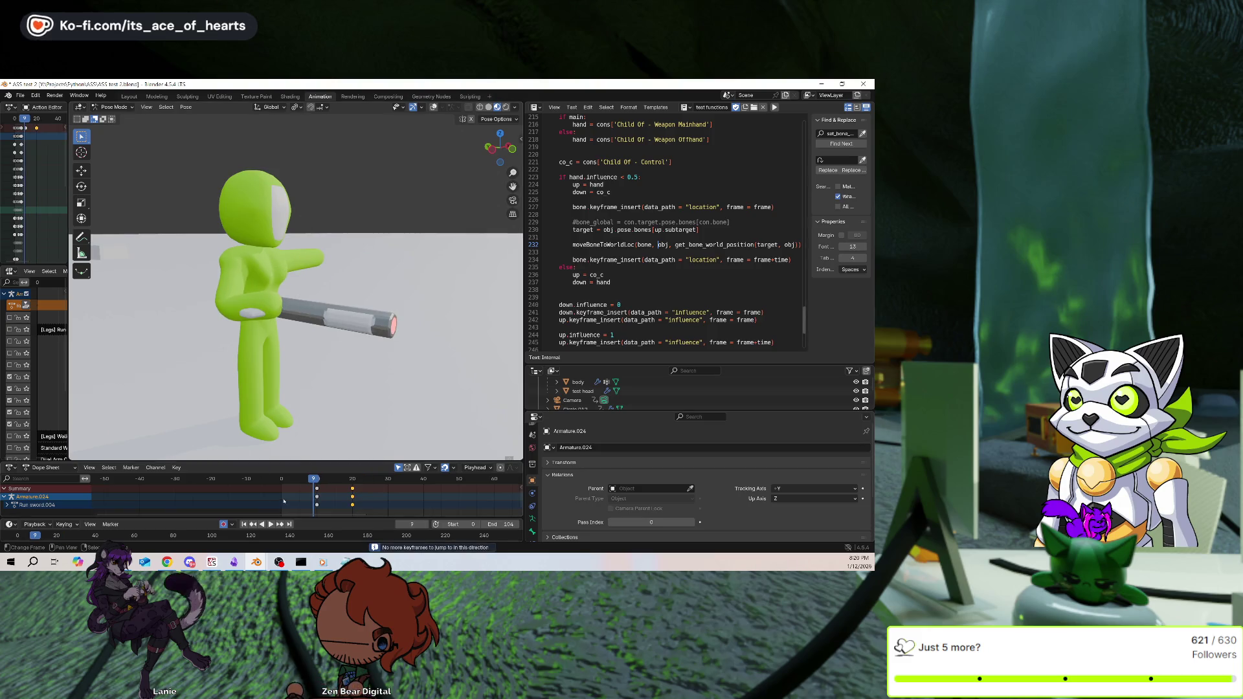
left_click_drag(283, 500, 282, 500)
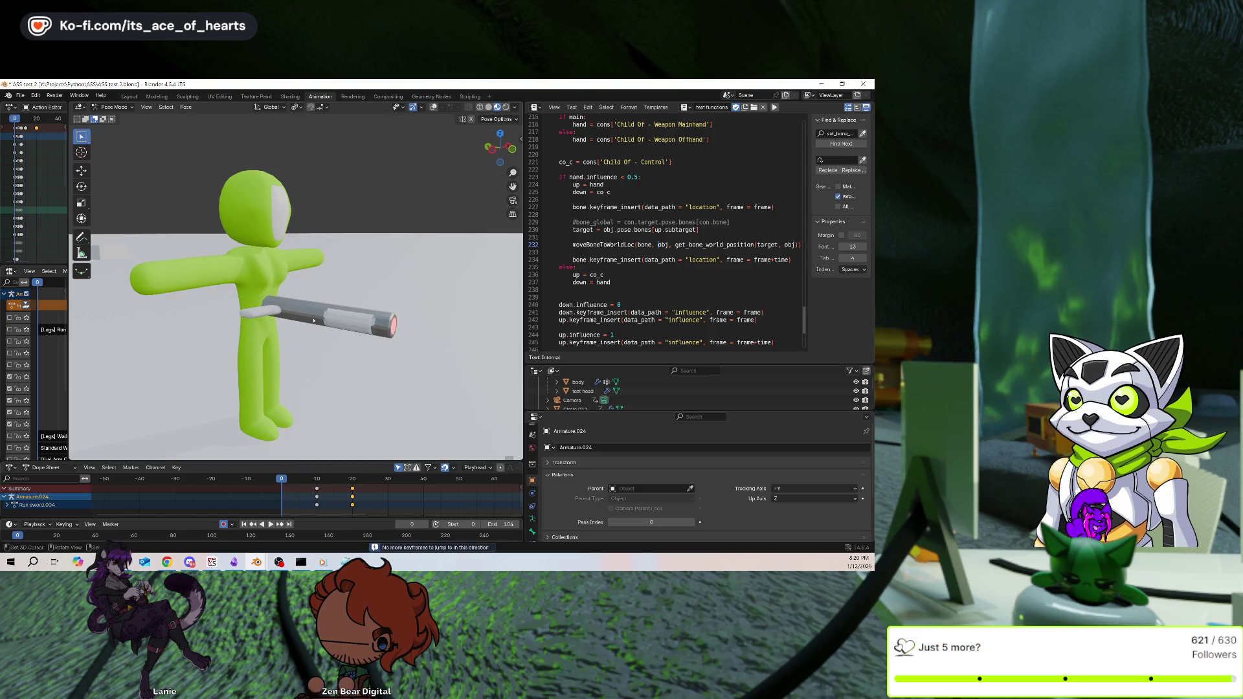
key("space")
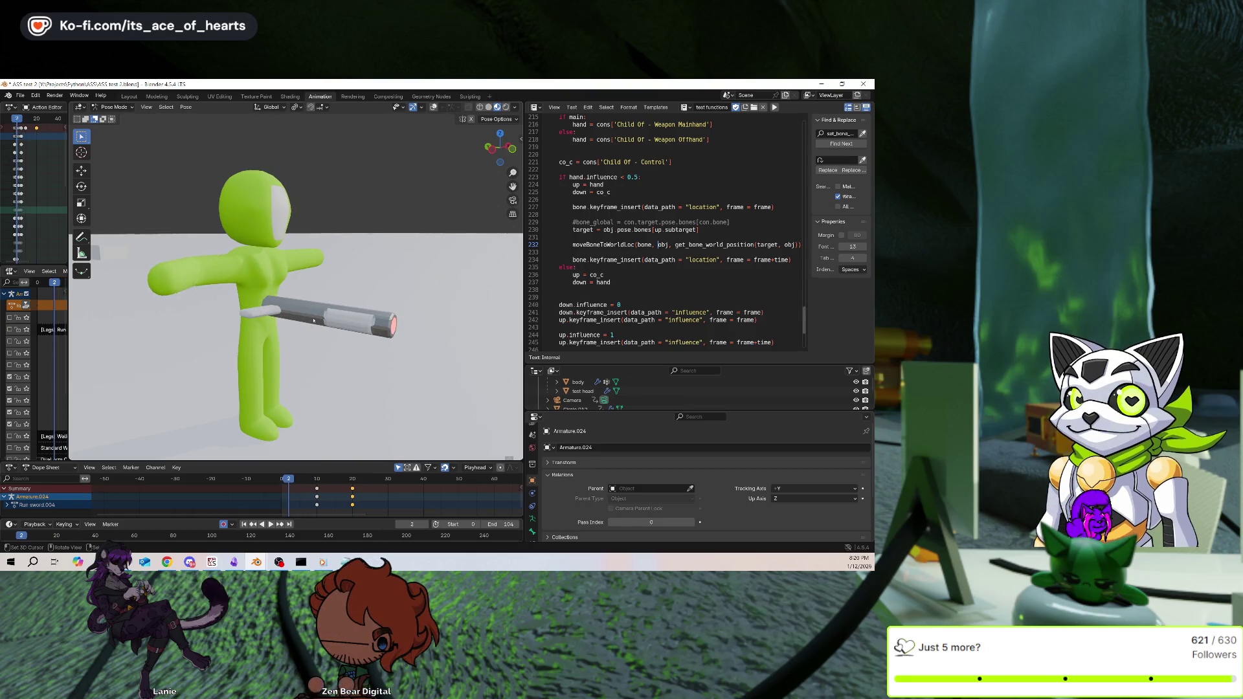
key("Escape")
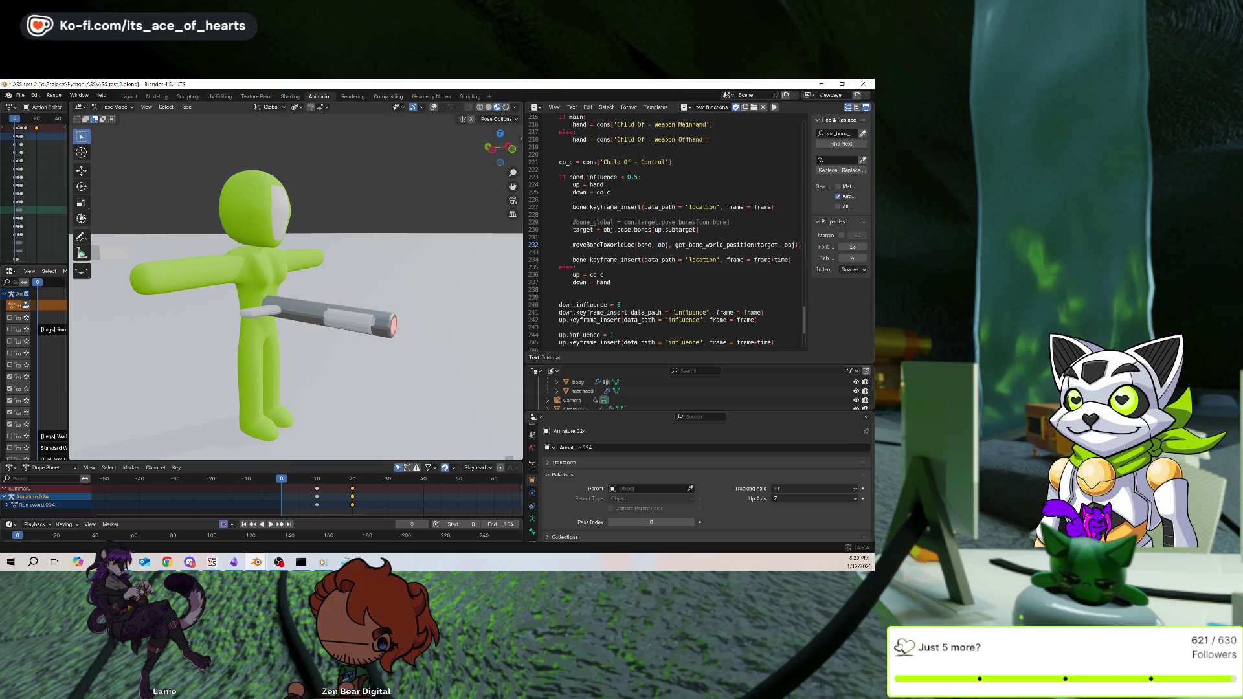
key("shift+alt+z")
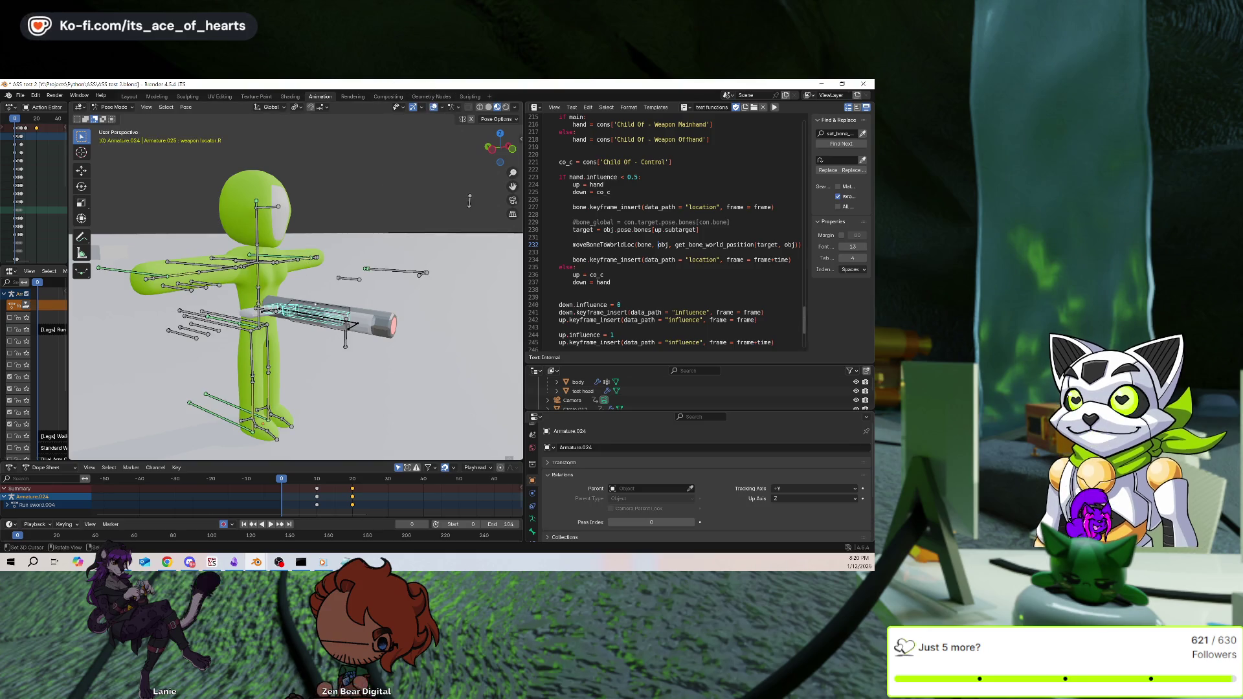
Keyframe the weapon bone in its current place at frame 0
left_click(469, 202)
key("ctrl+z")
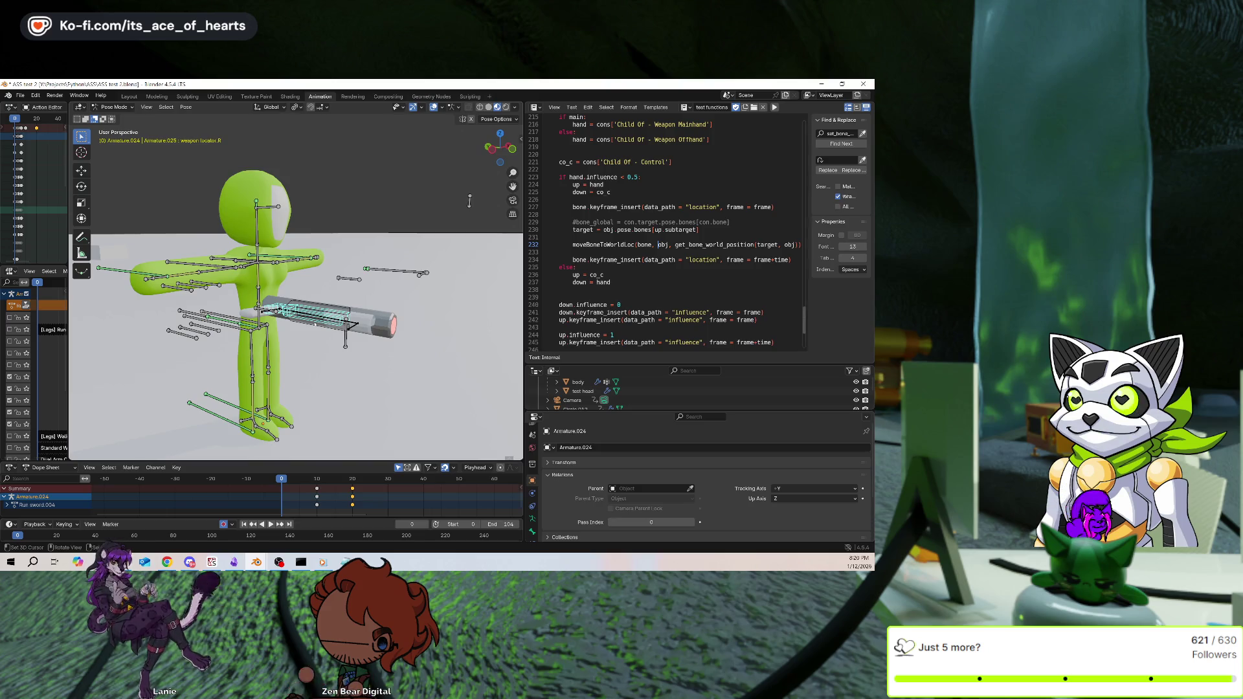
key("g")
key("Return")
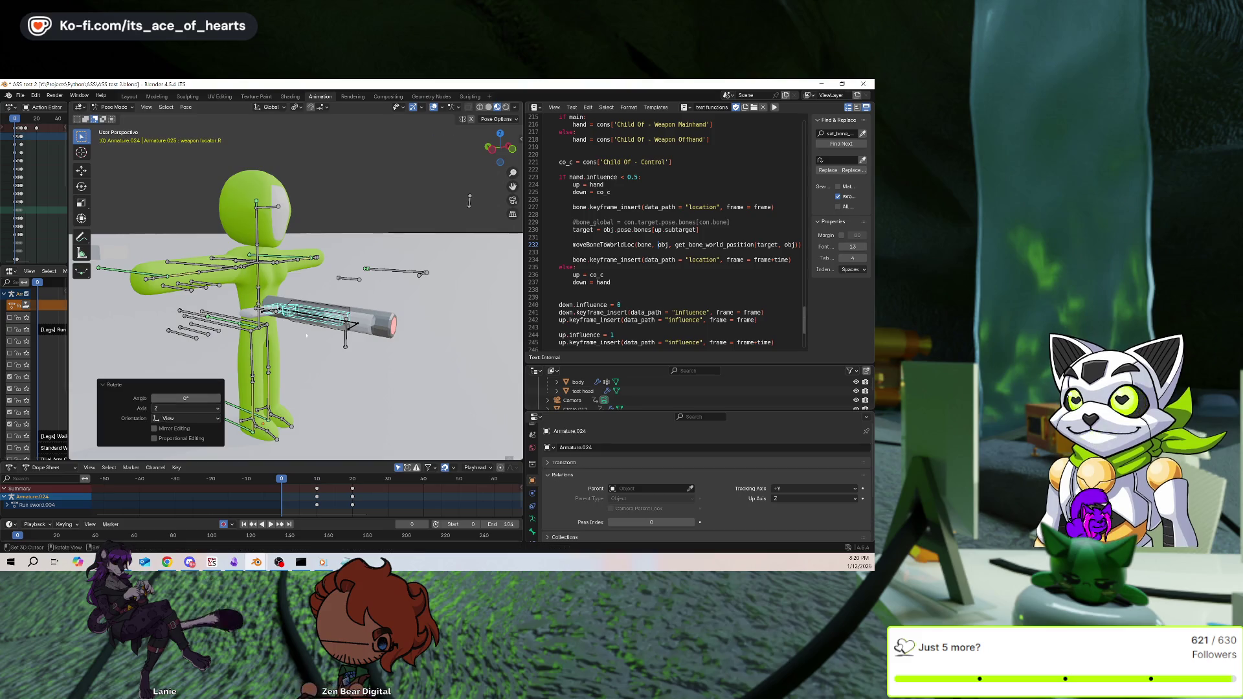
key("i")
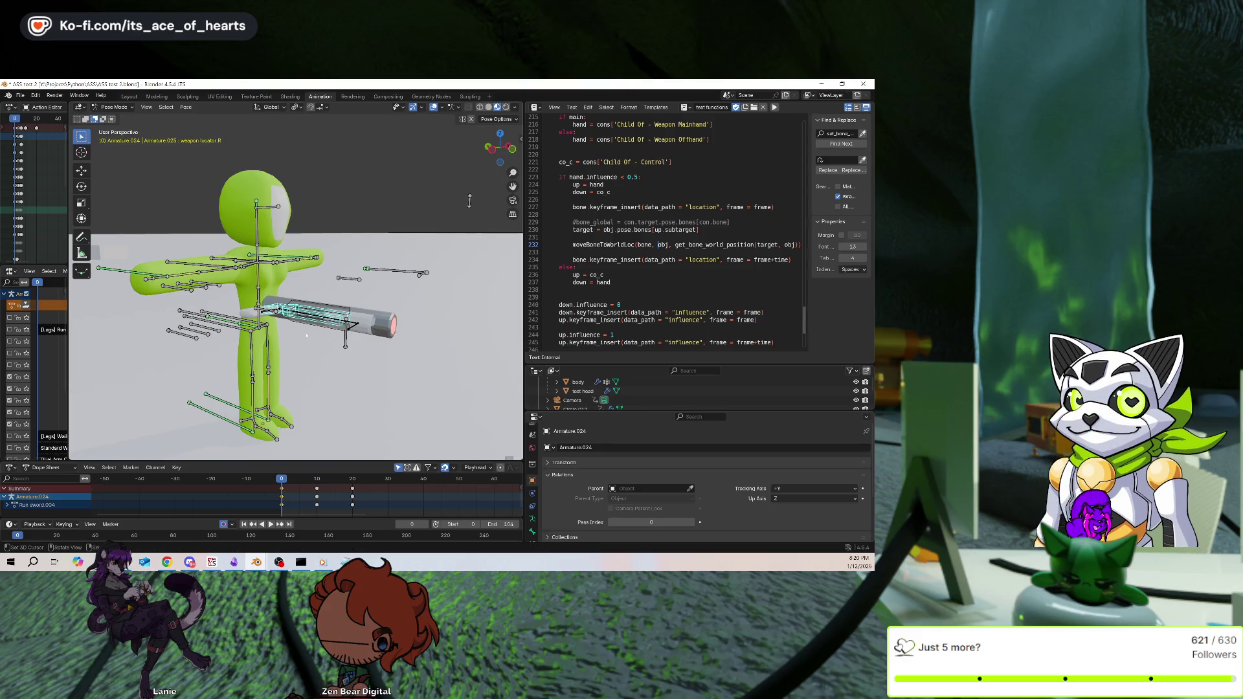
Hide the overlays and play the animation repeatedly, stopping at the aimed pose
left_click(433, 107)
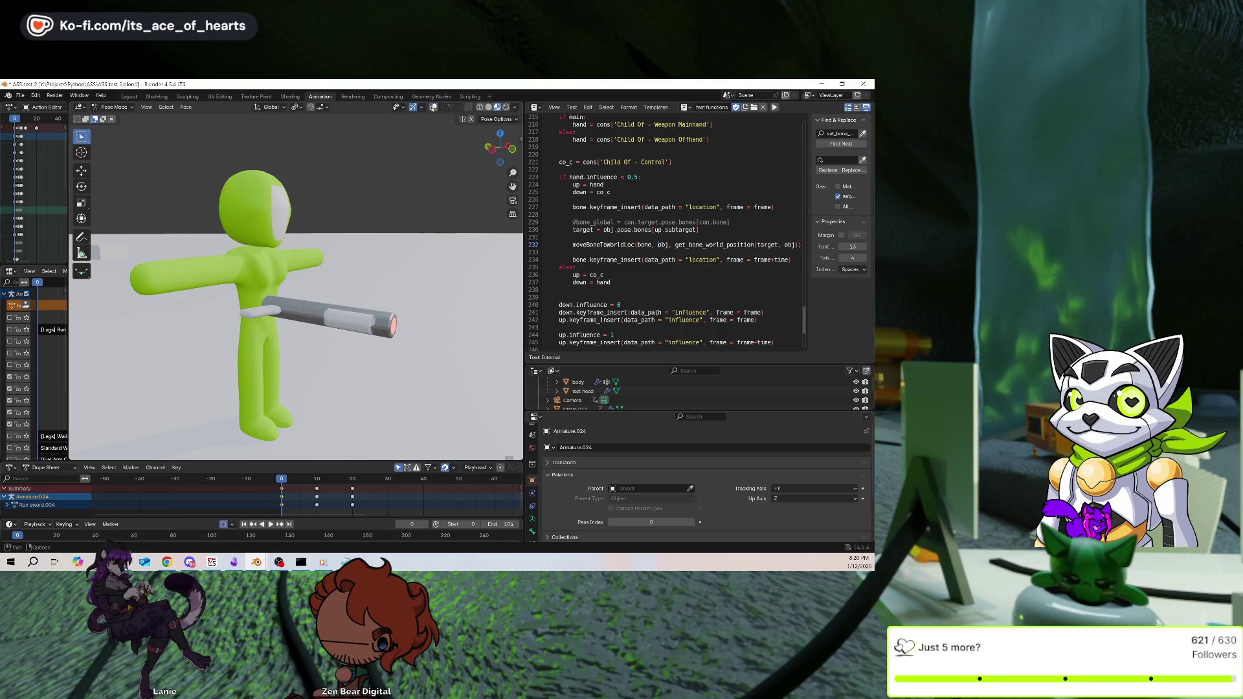
key("space")
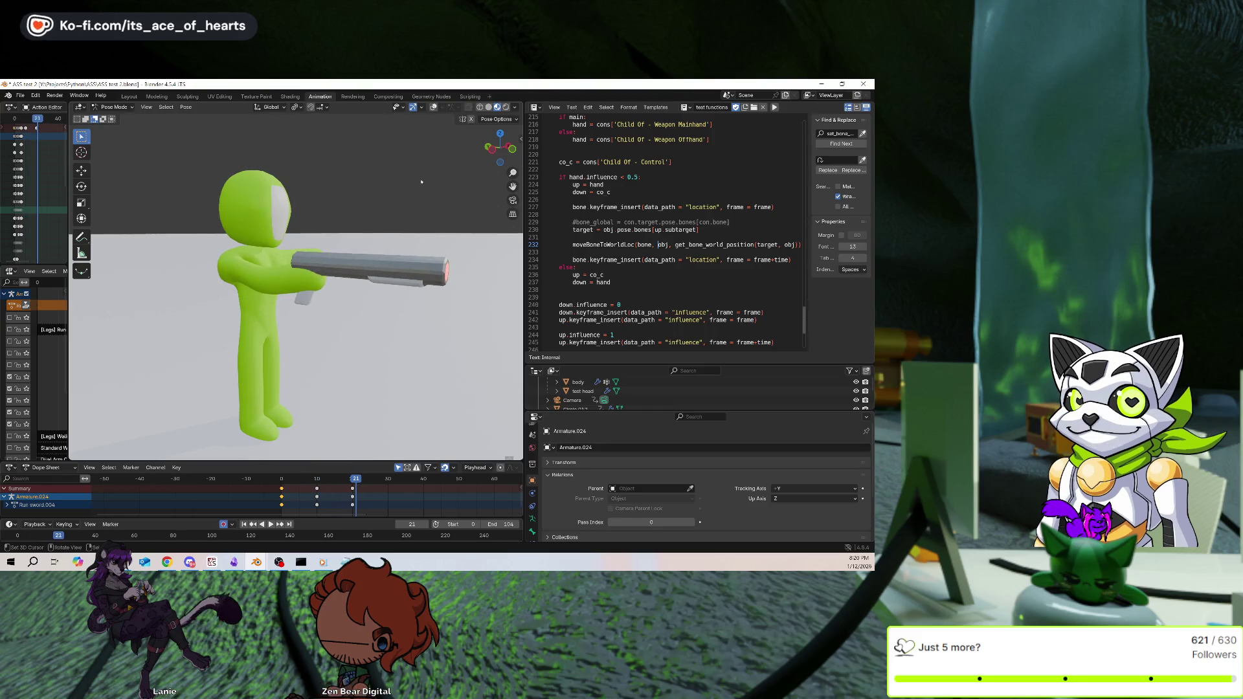
key("Escape")
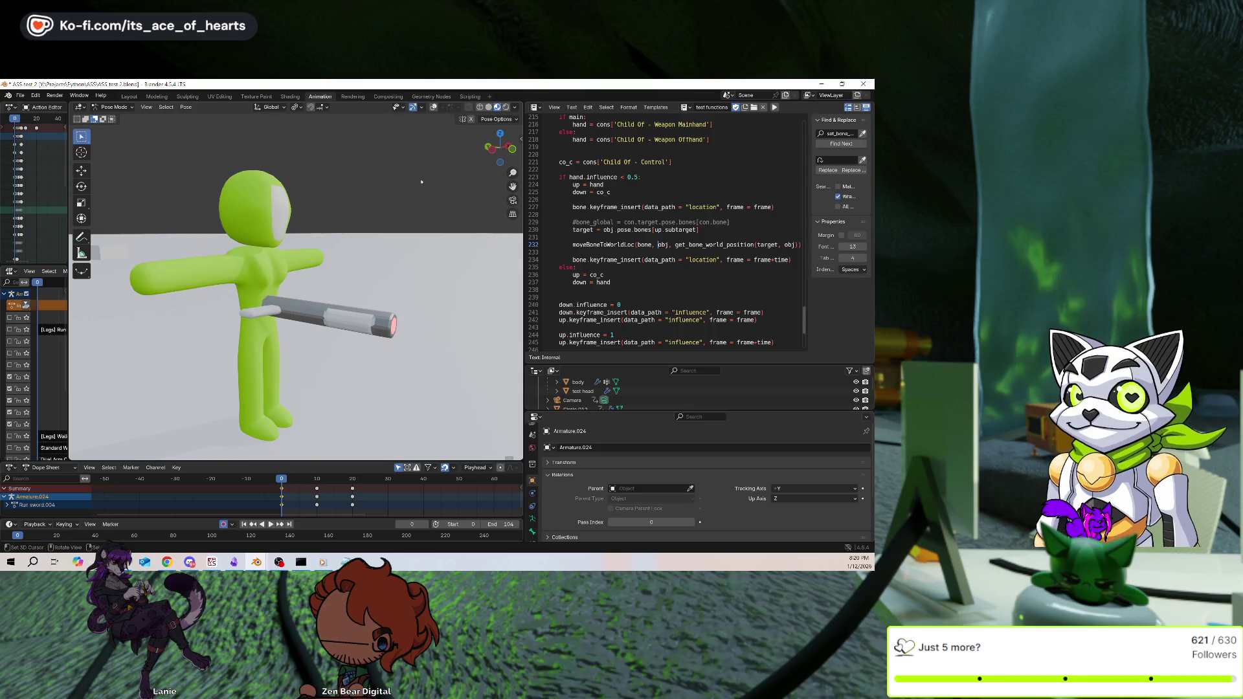
key("space")
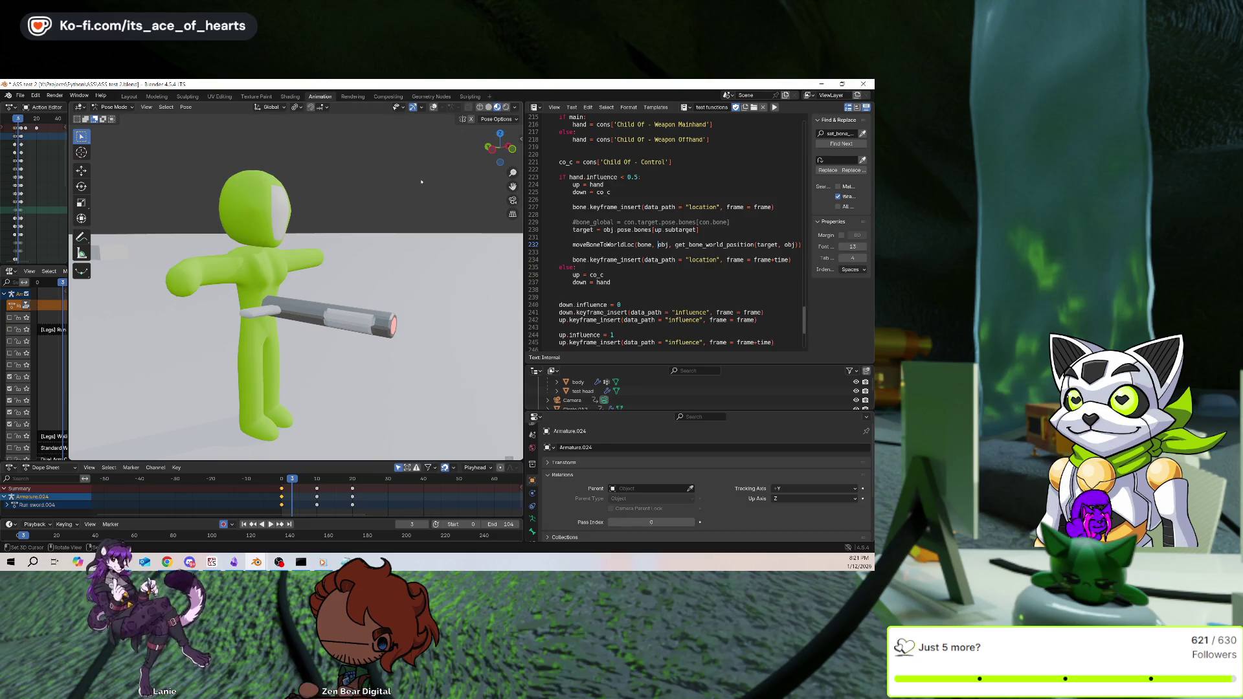
key("space")
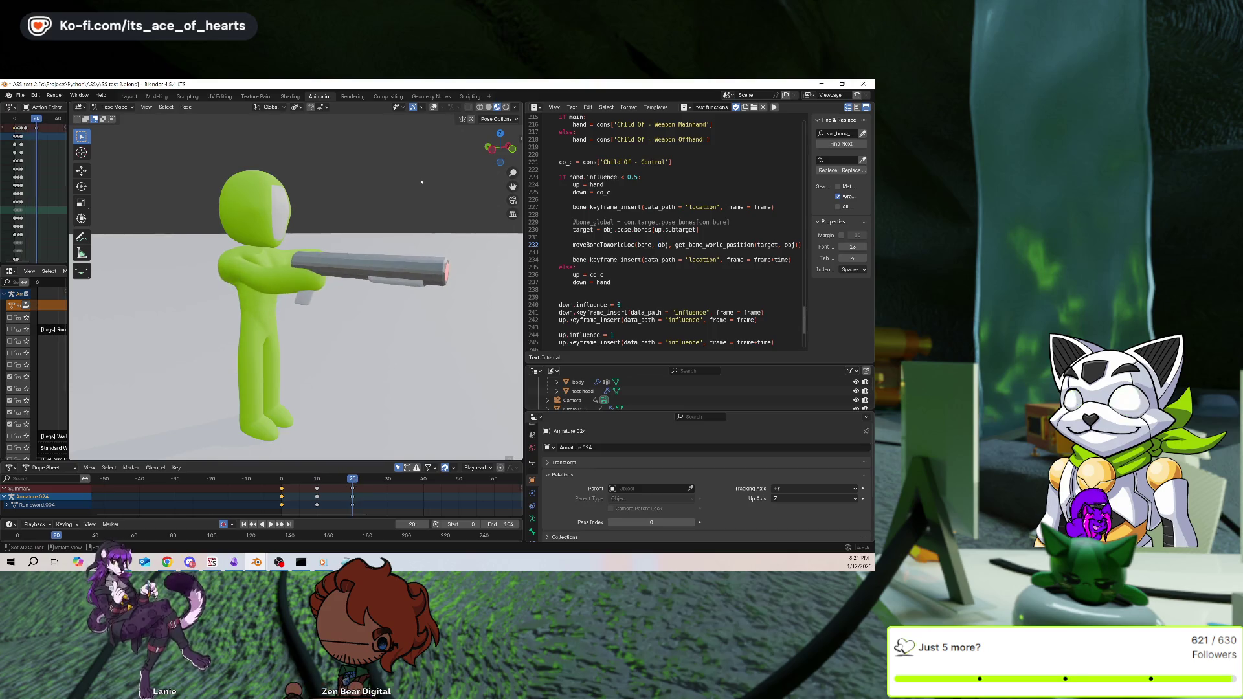
key("space")
Check the aimed pose in side and front orthographic views, then return to the start with overlays shown
key("KP_3")
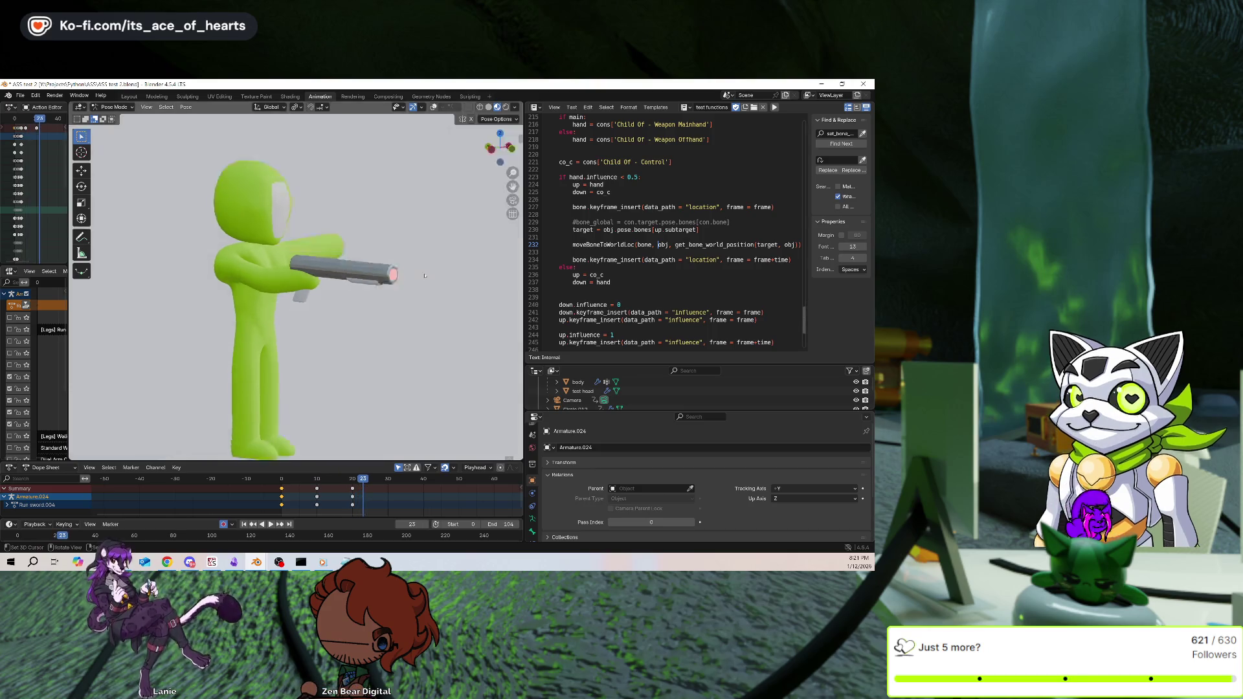
key("KP_1")
scroll(369, 279, "up", 4)
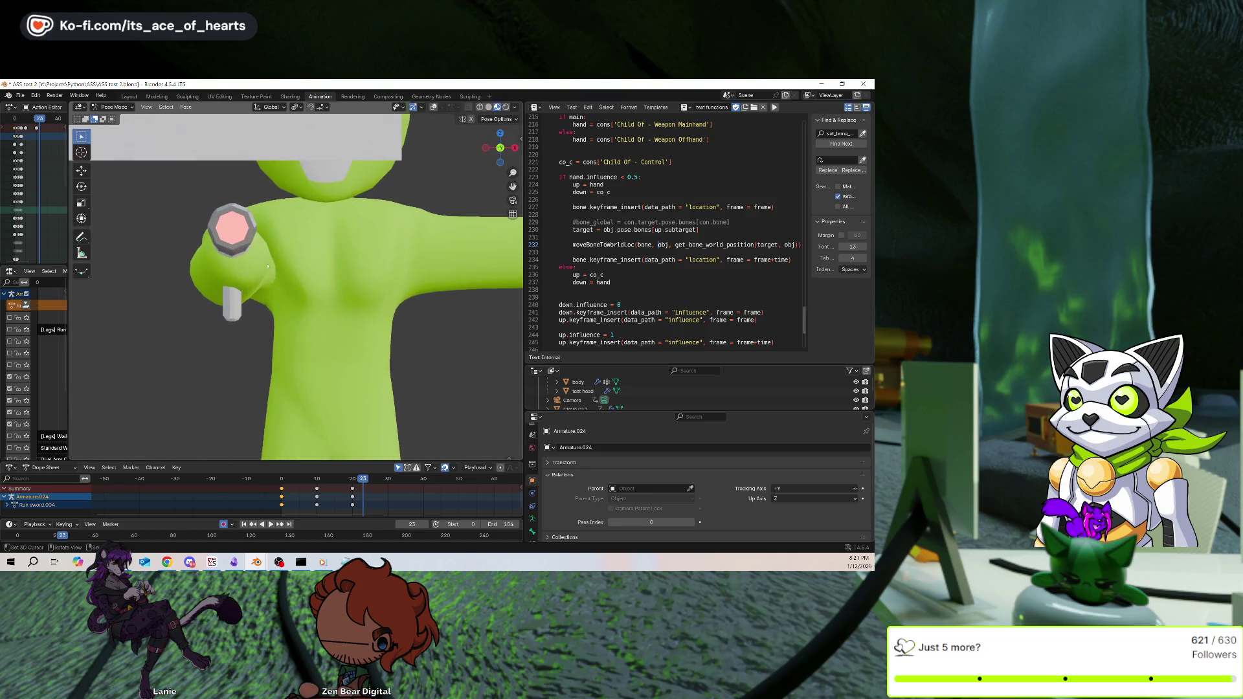
middle_click_drag(283, 217, 474, 245)
key("Left")
key("Left")
key("Down")
key("Down")
key("Down")
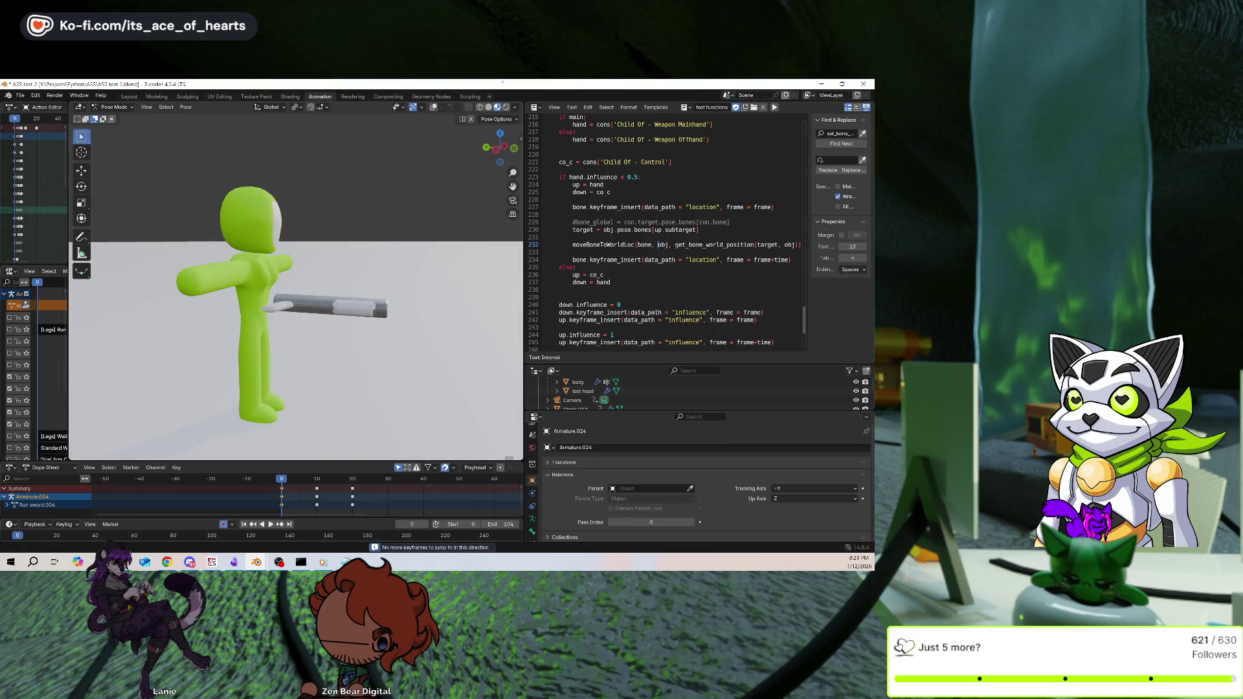
left_click(433, 106)
Step through the opening frames back to frame 0, leave Pose Mode and select the test gun
key("Right")
key("Right")
key("Right")
middle_click_drag(418, 188, 411, 214)
key("Right")
key("Right")
key("Right")
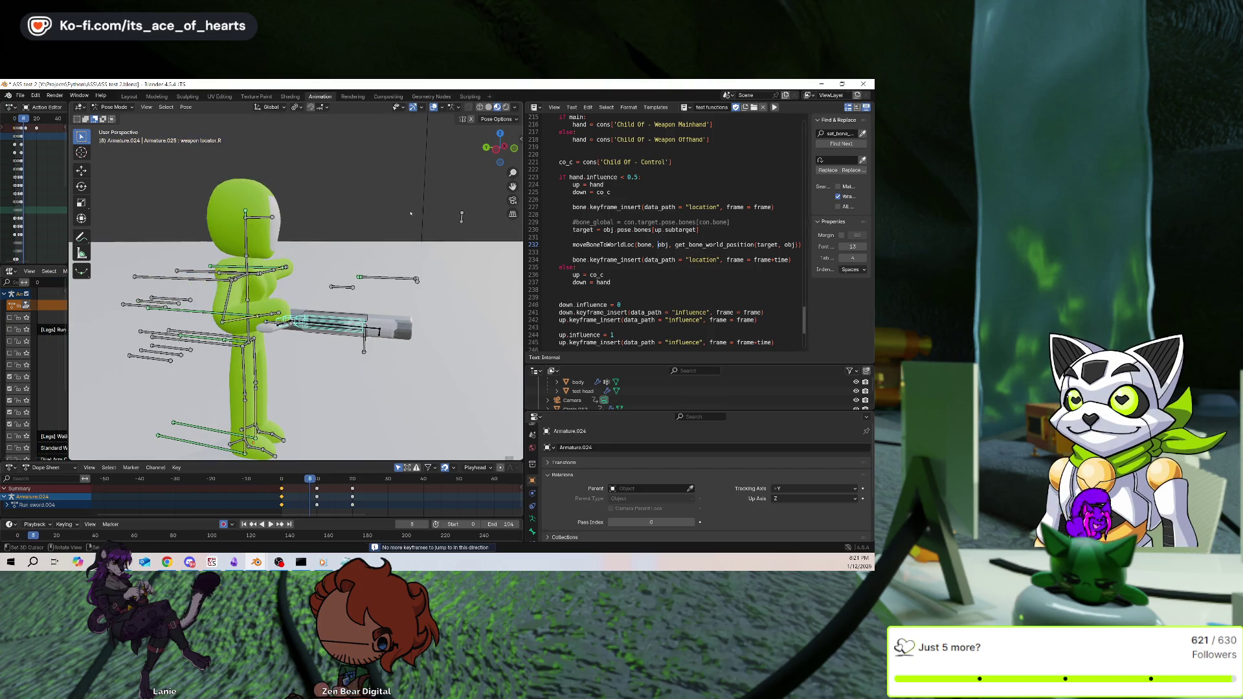
key("Left")
key("Left")
key("Left")
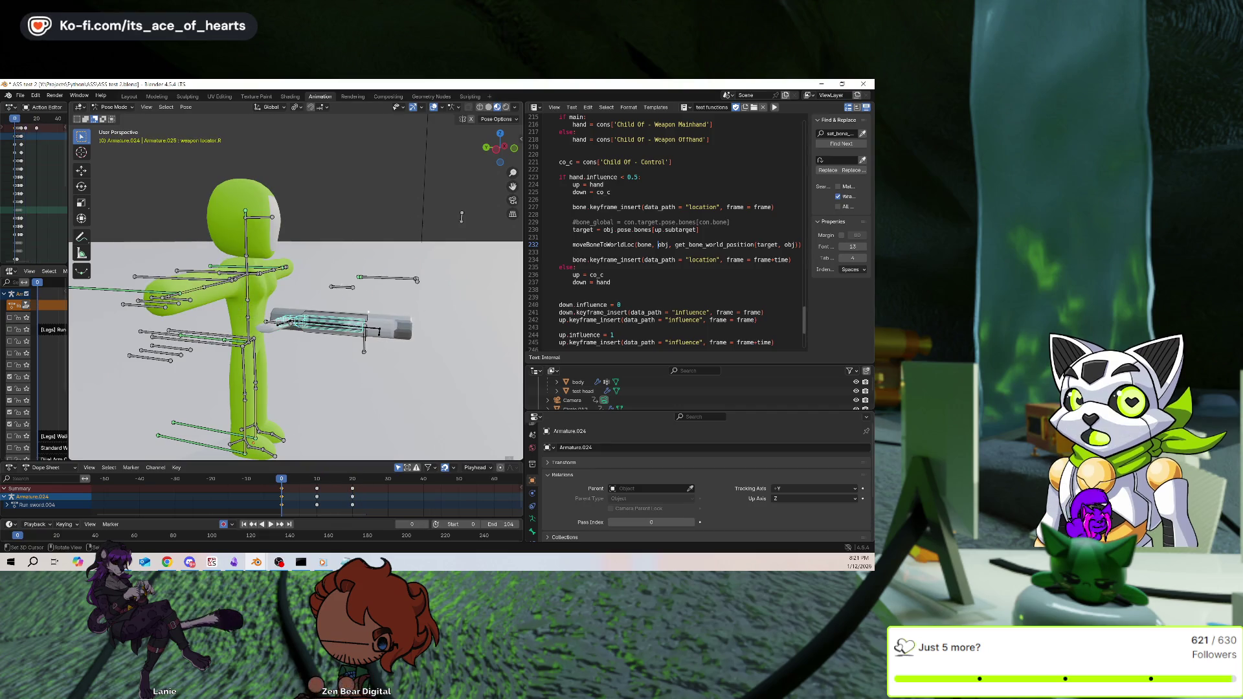
key("ctrl+Tab")
left_click(405, 309)
Enter Edit Mode on the test gun, select its front section and try an axis-constrained move
middle_click_drag(406, 309, 479, 259)
key("Tab")
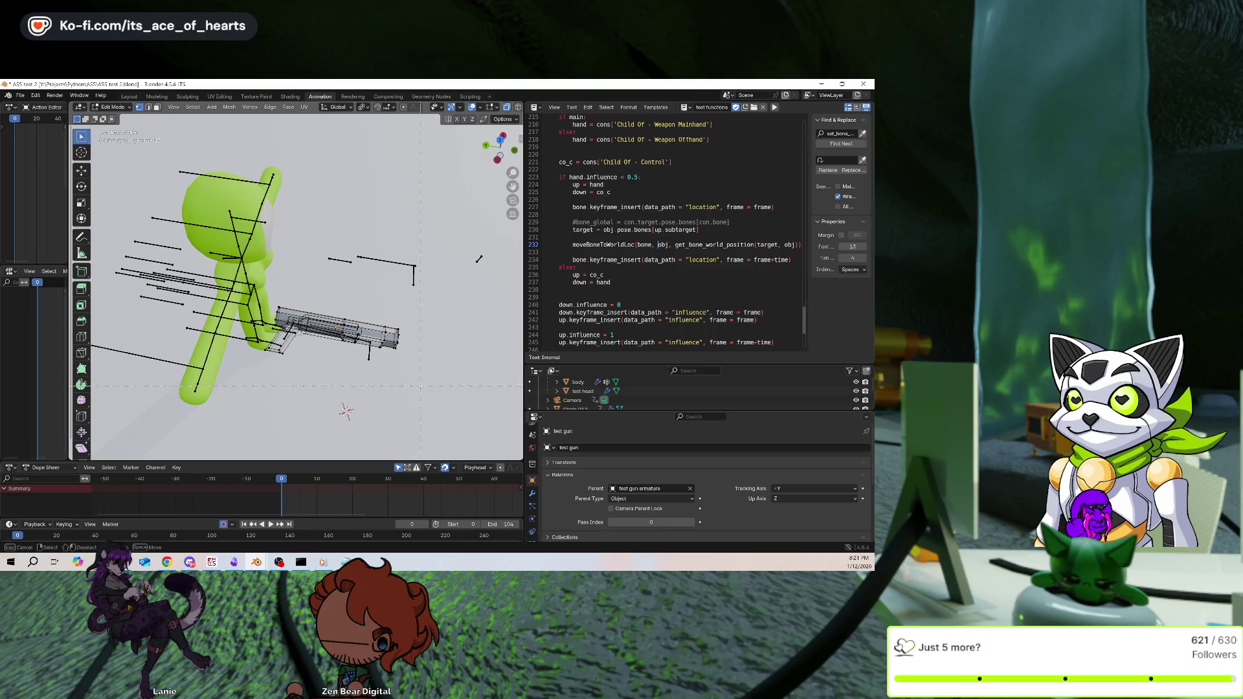
key("l")
key("g")
key("x")
key("y")
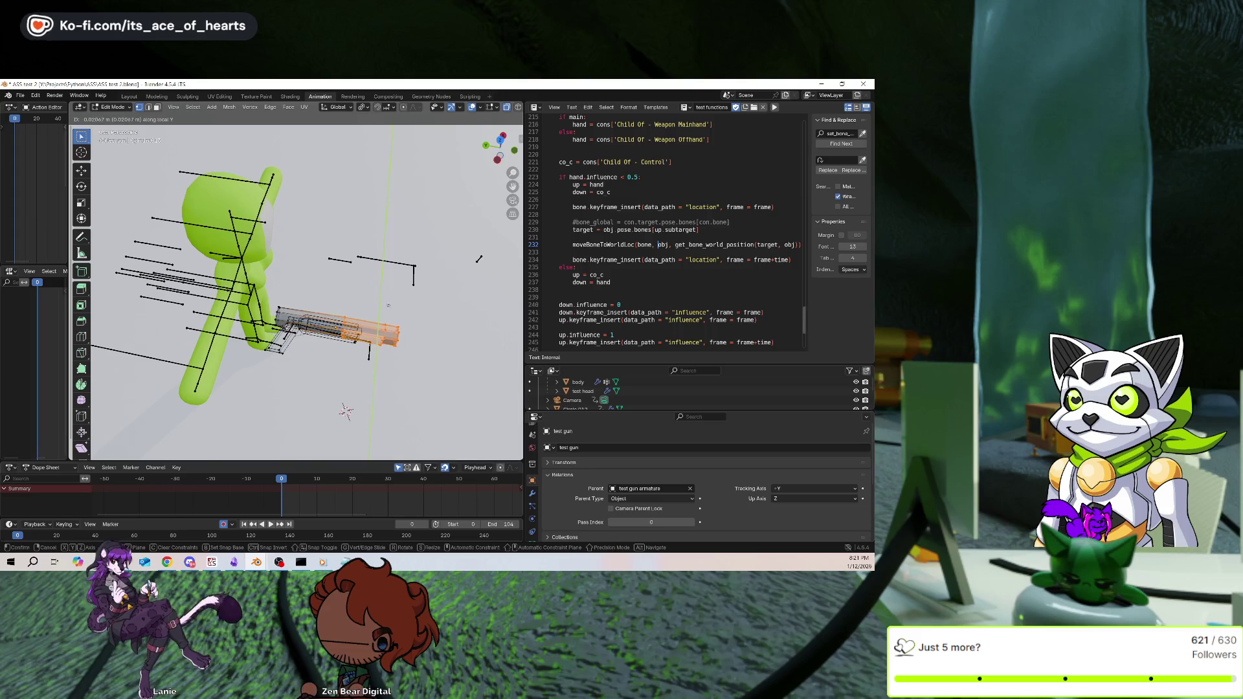
key("z")
key("z")
scroll(427, 301, "up", 3, "alt")
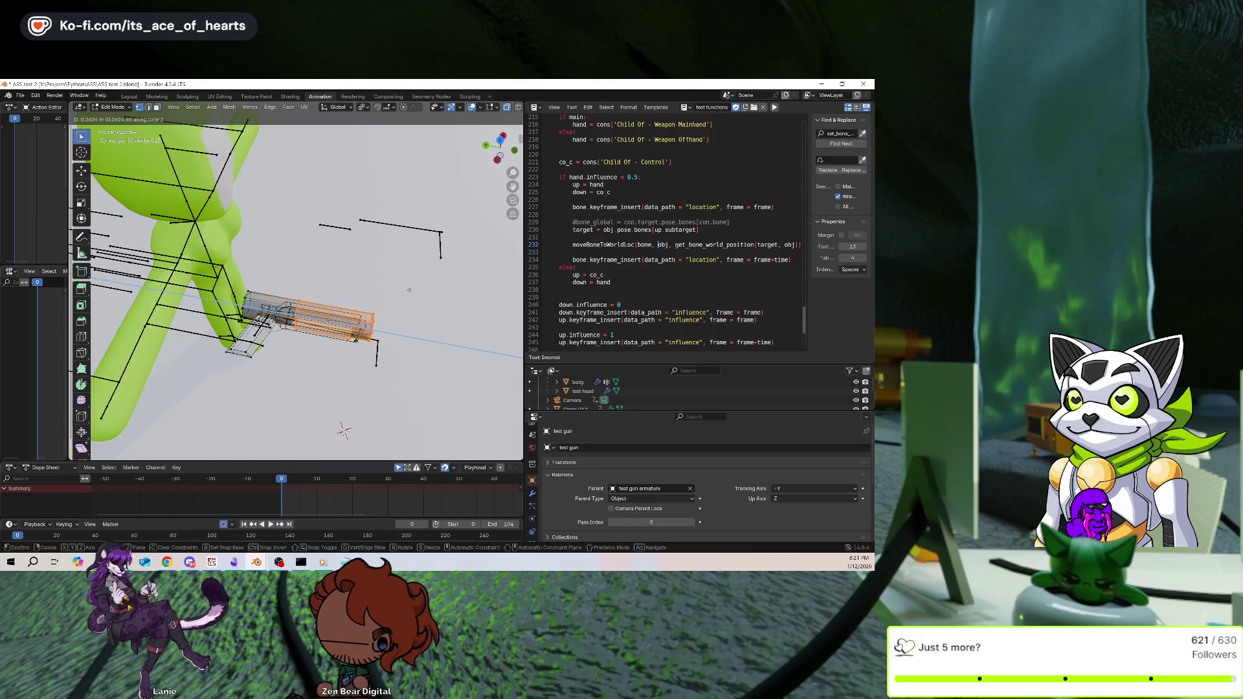
key("Escape")
Slide the gun barrel 0.1597 m along its local Z axis
left_click(381, 333)
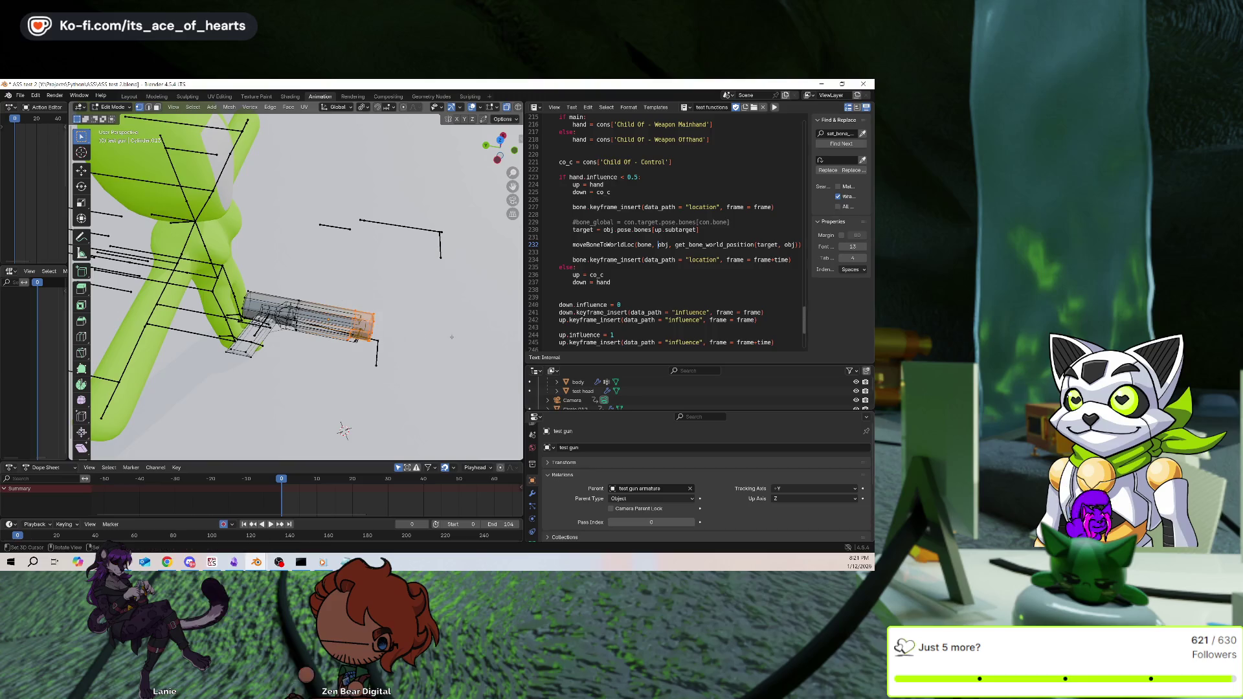
key("Escape")
key("g")
key("z")
key("z")
left_click(446, 328)
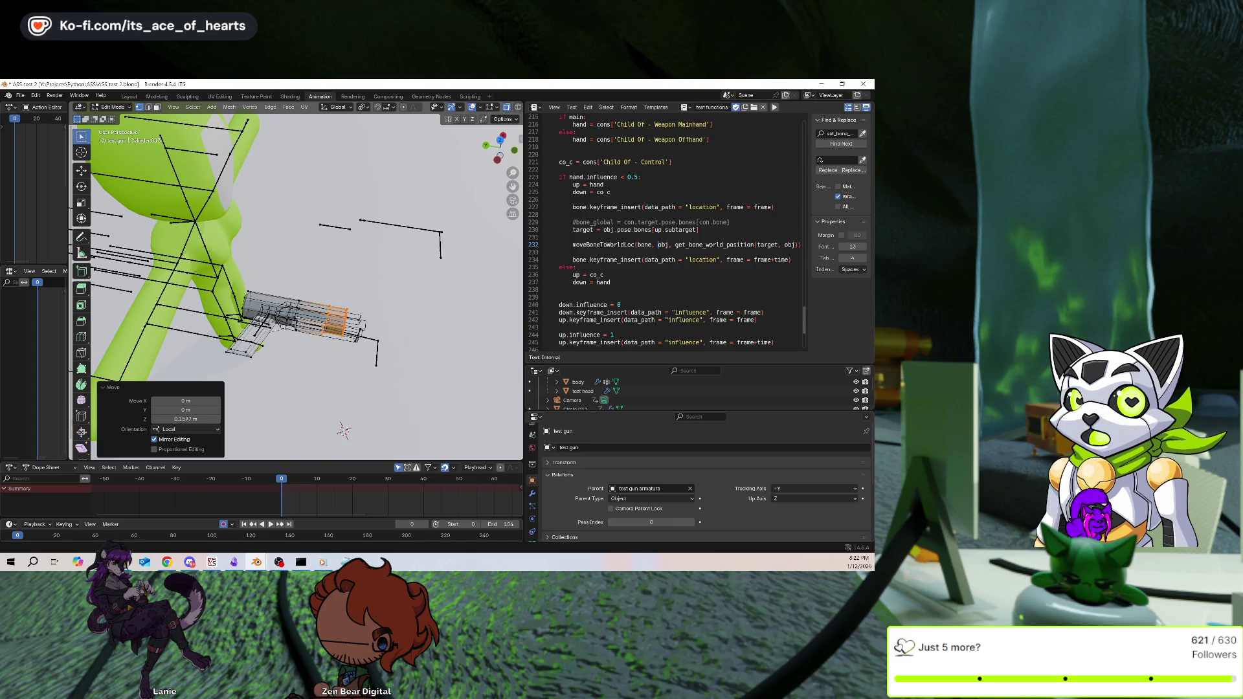
Return to Object Mode, hide the overlays and play the gun-draw animation
middle_click_drag(363, 213, 418, 224)
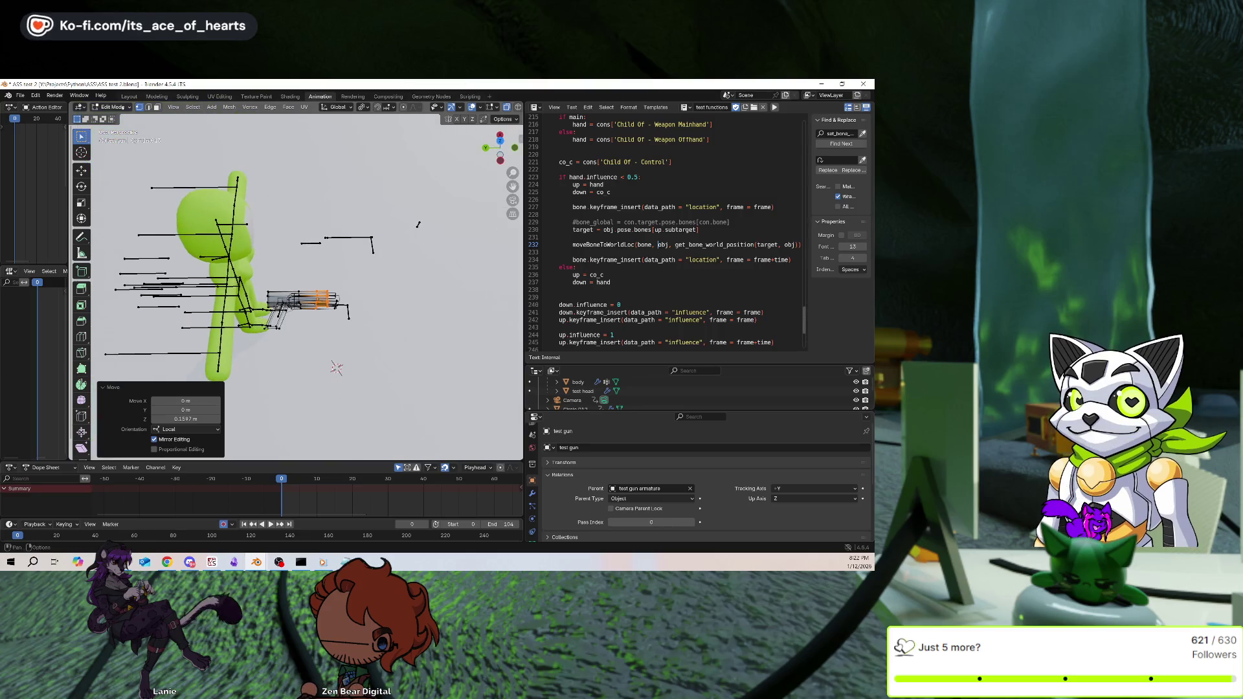
left_click(113, 107)
left_click(113, 120)
mouse_move(388, 149)
middle_mouse_down()
mouse_move(428, 143)
mouse_move(333, 310)
mouse_move(311, 279)
middle_mouse_up()
key("shift+alt+z")
scroll(311, 279, "down", 3)
left_click(270, 525)
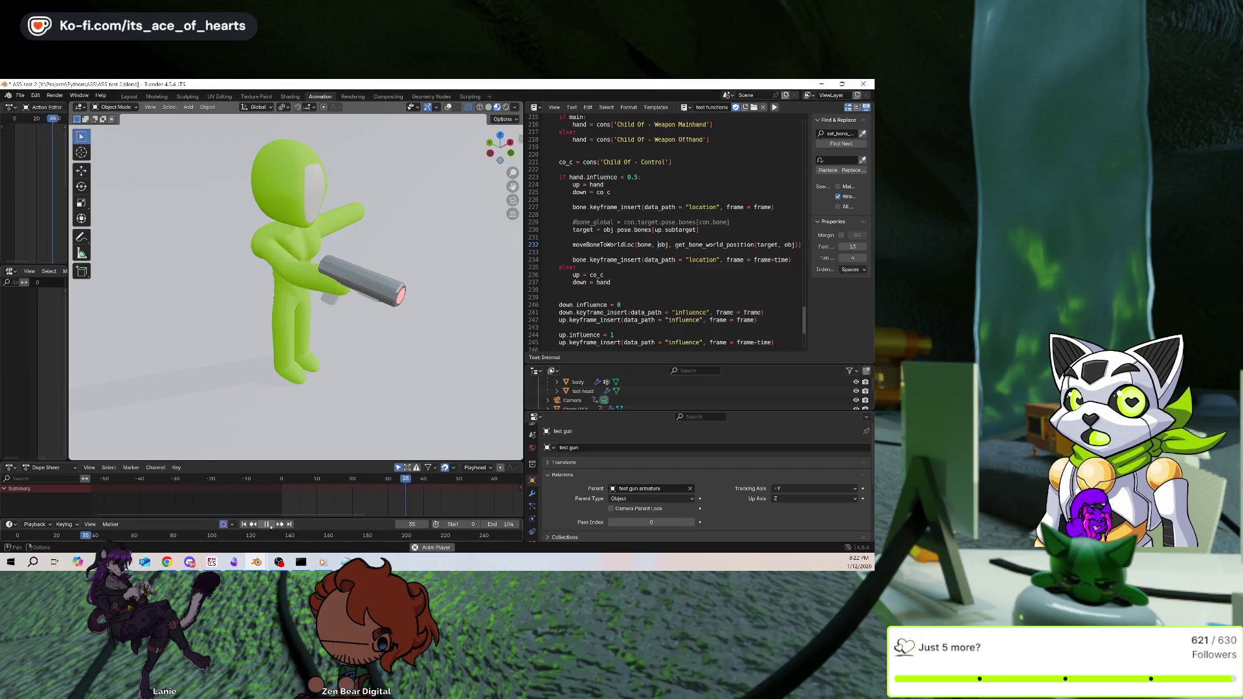
Stop playback, advance to frame 25 in side view, then show overlays and select the character's armature
left_click(266, 524)
left_click(244, 524)
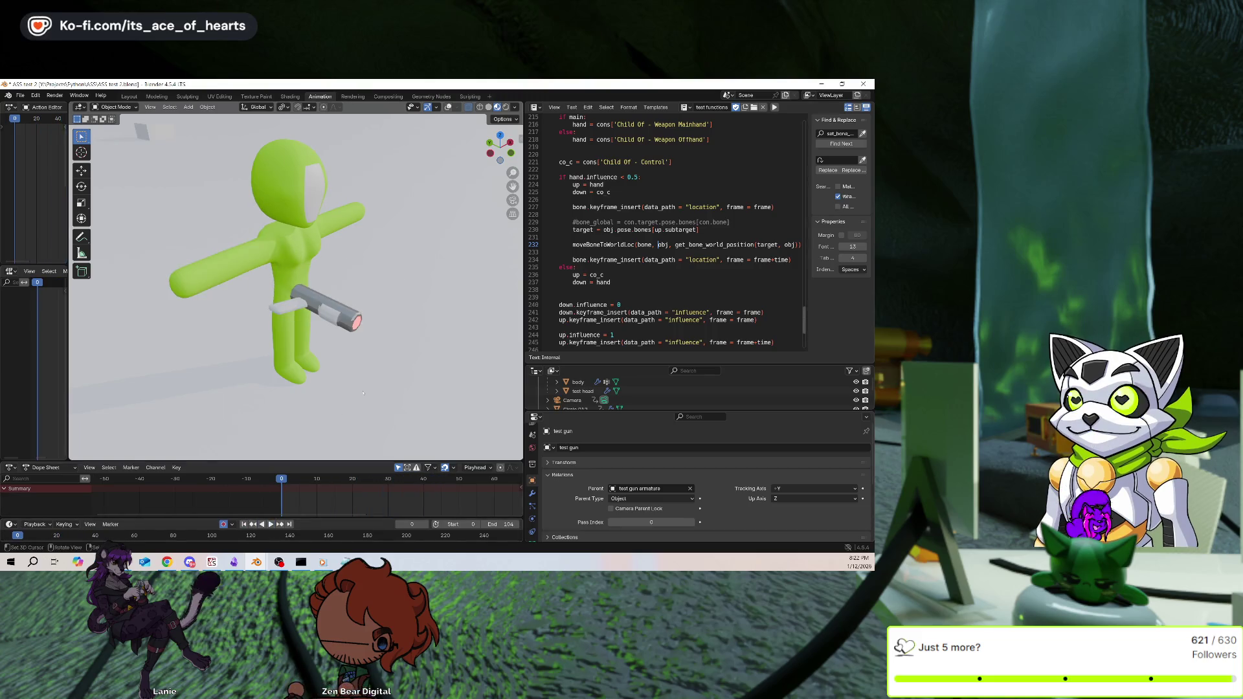
scroll(367, 368, "down", 3)
key("Right")
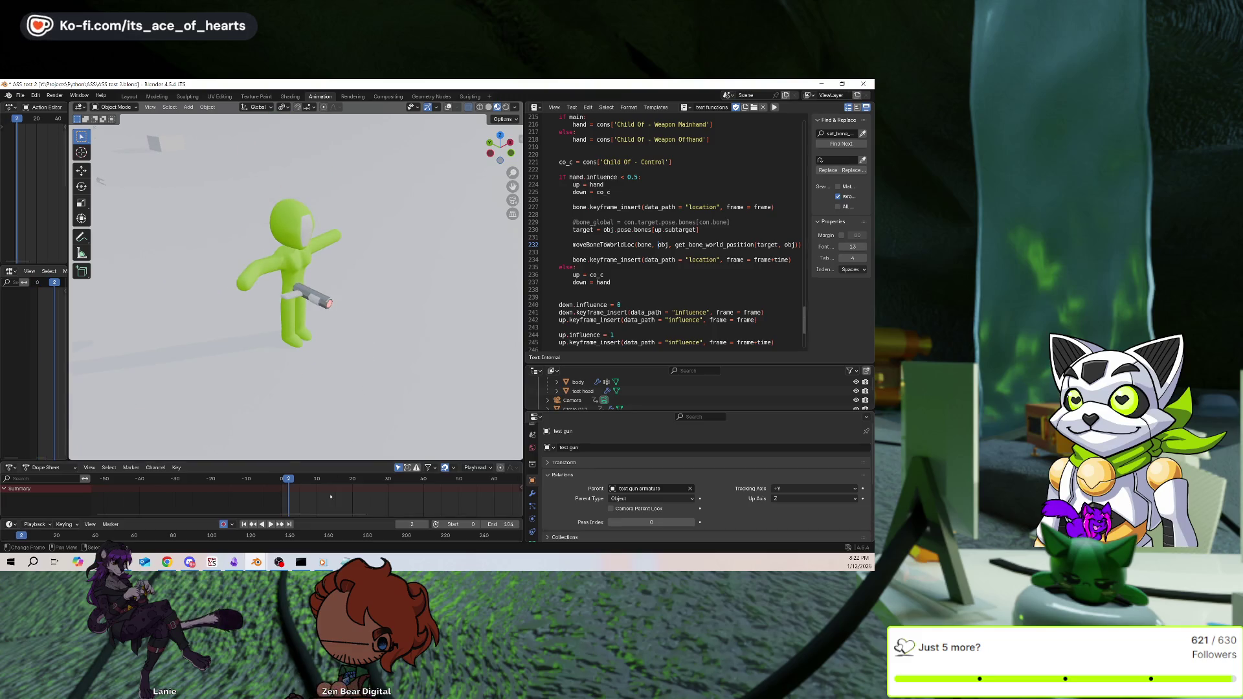
key("Right")
key("Right")
key("Right")
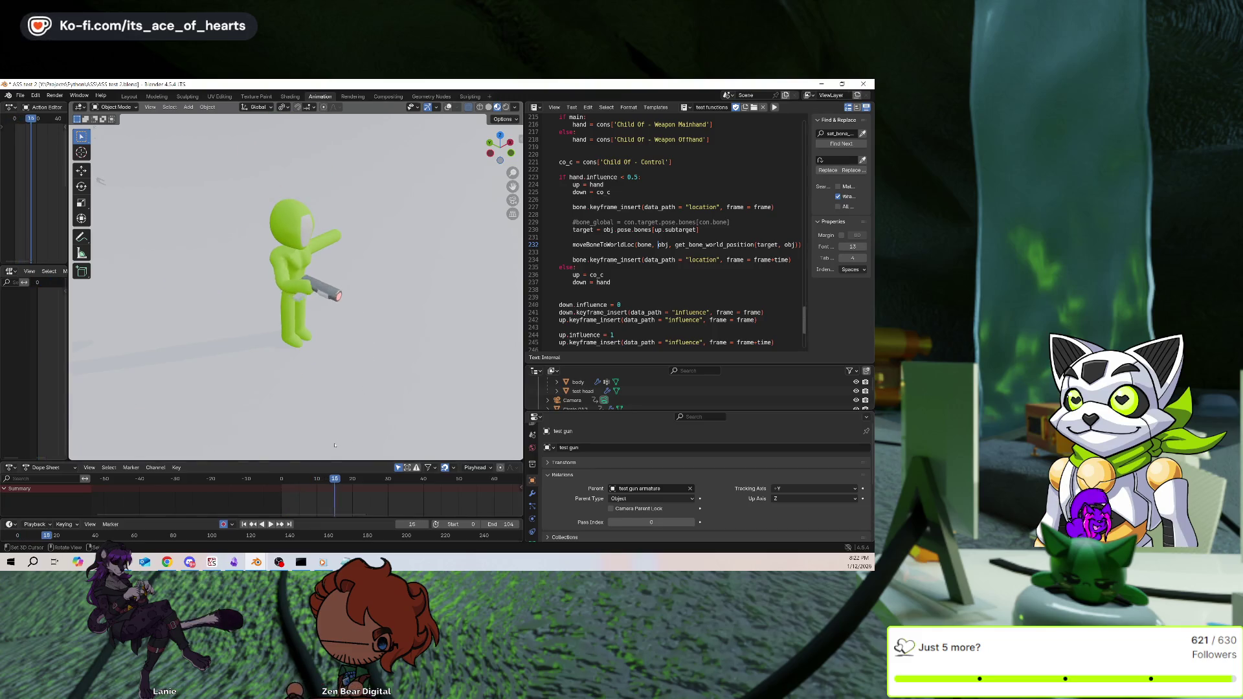
key("Right")
key("Right")
key("Right")
middle_click_drag(336, 419, 353, 406)
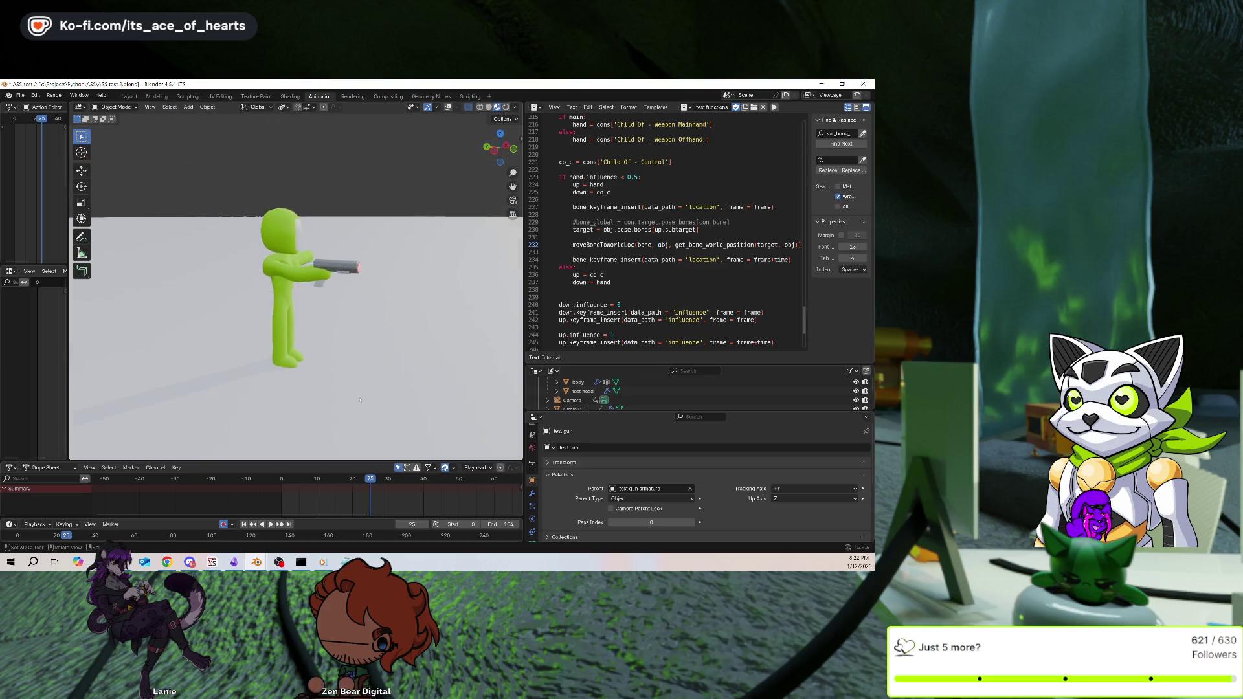
scroll(360, 399, "up", 3)
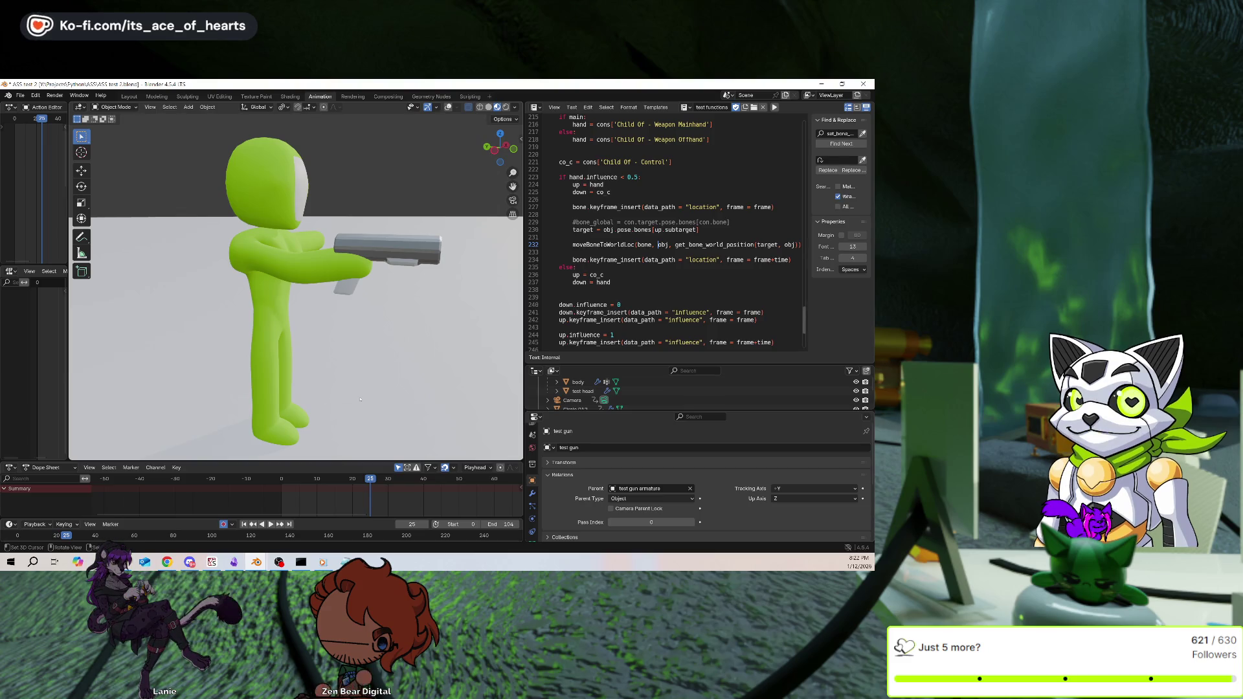
left_click(448, 107)
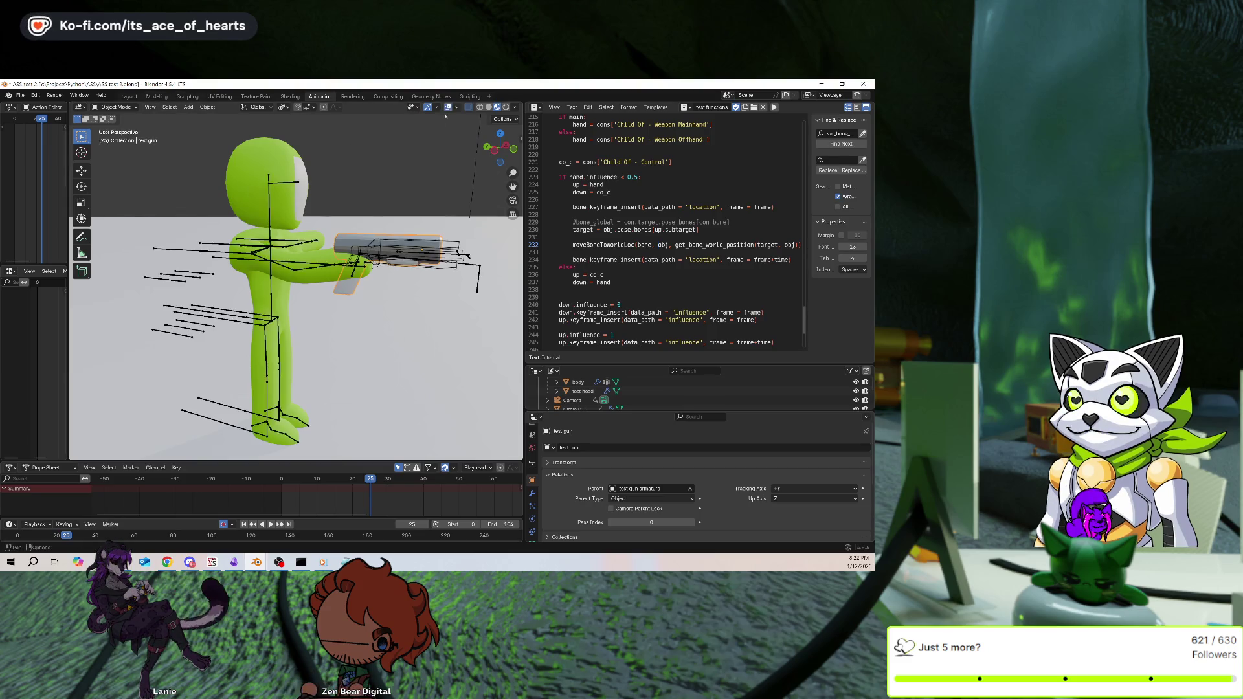
left_click(279, 414)
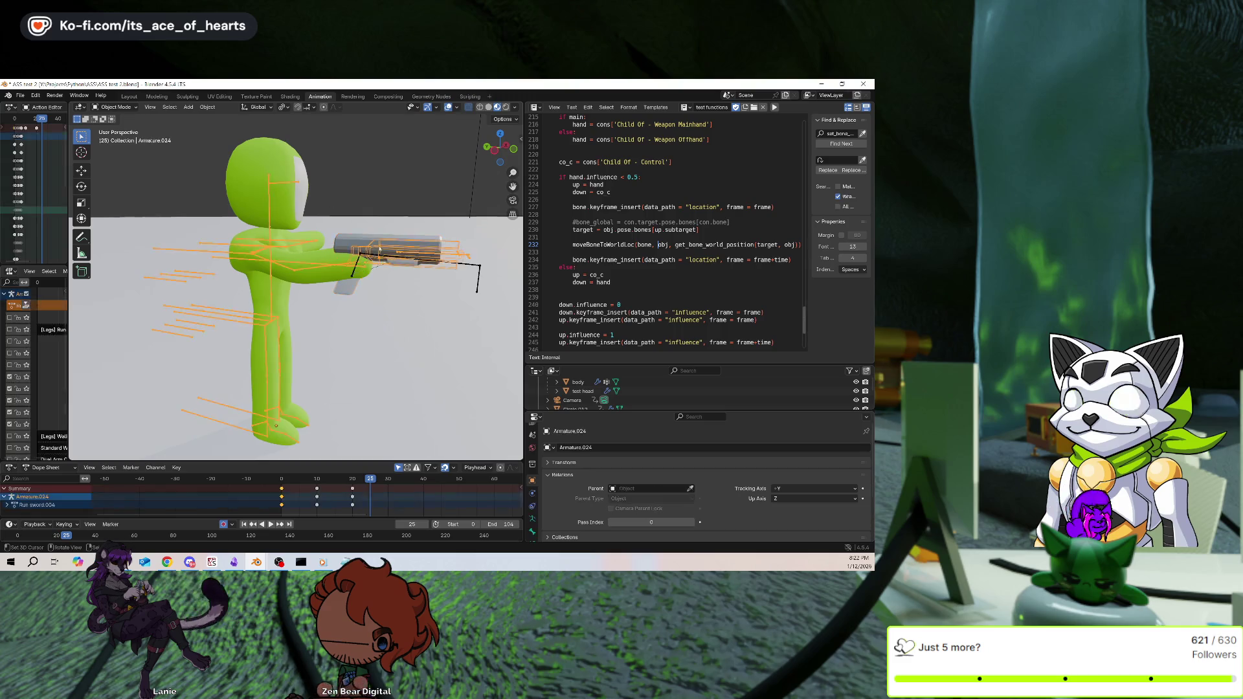
At frame 20, switch the armature to Pose Mode and select the weapon locator.R bone
key("Down")
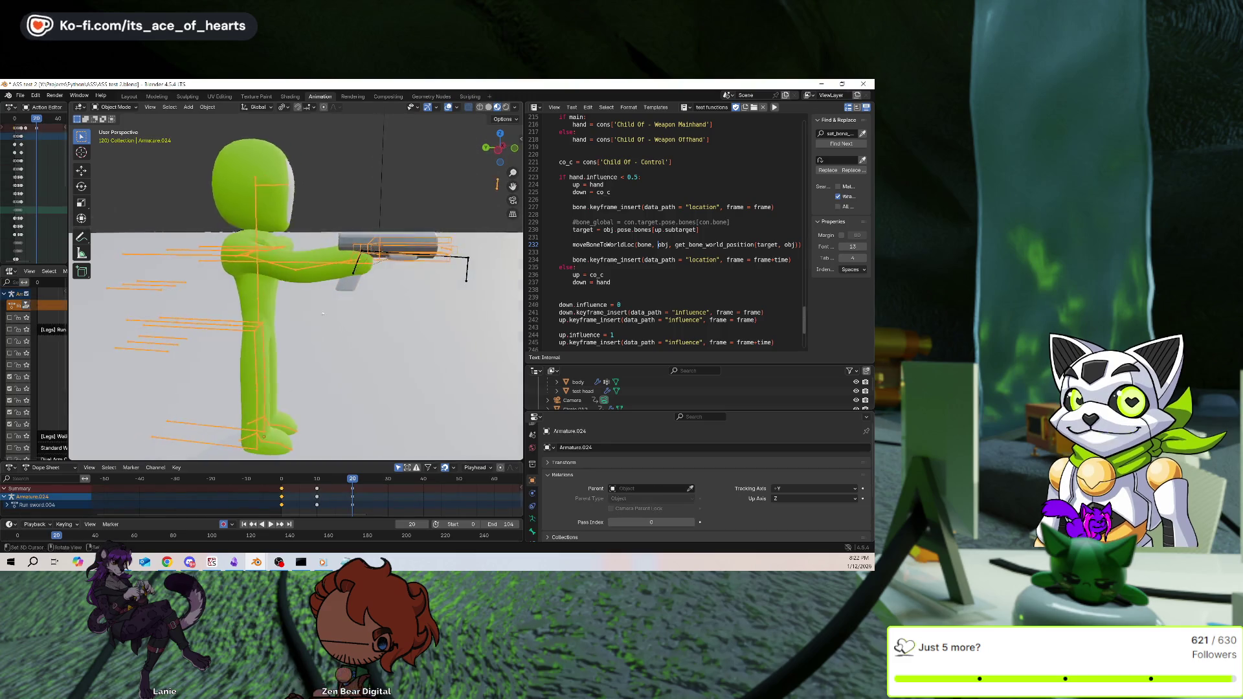
left_click(115, 106)
left_click(129, 137)
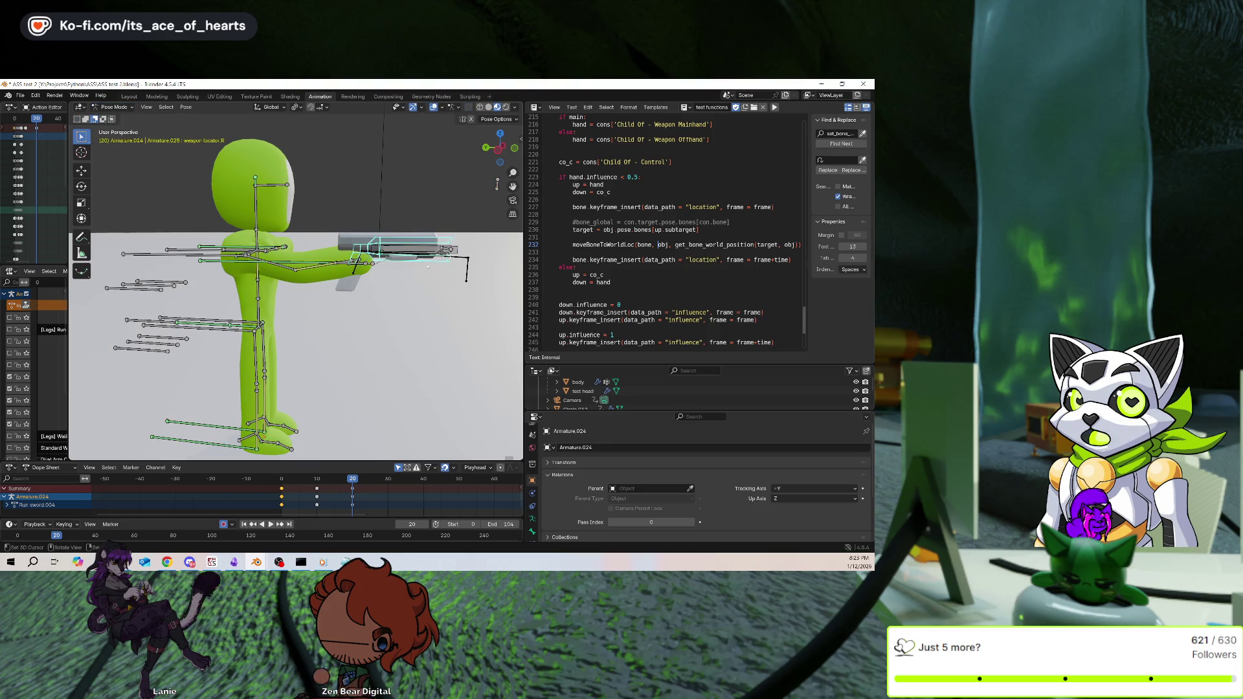
key("g")
key("Escape")
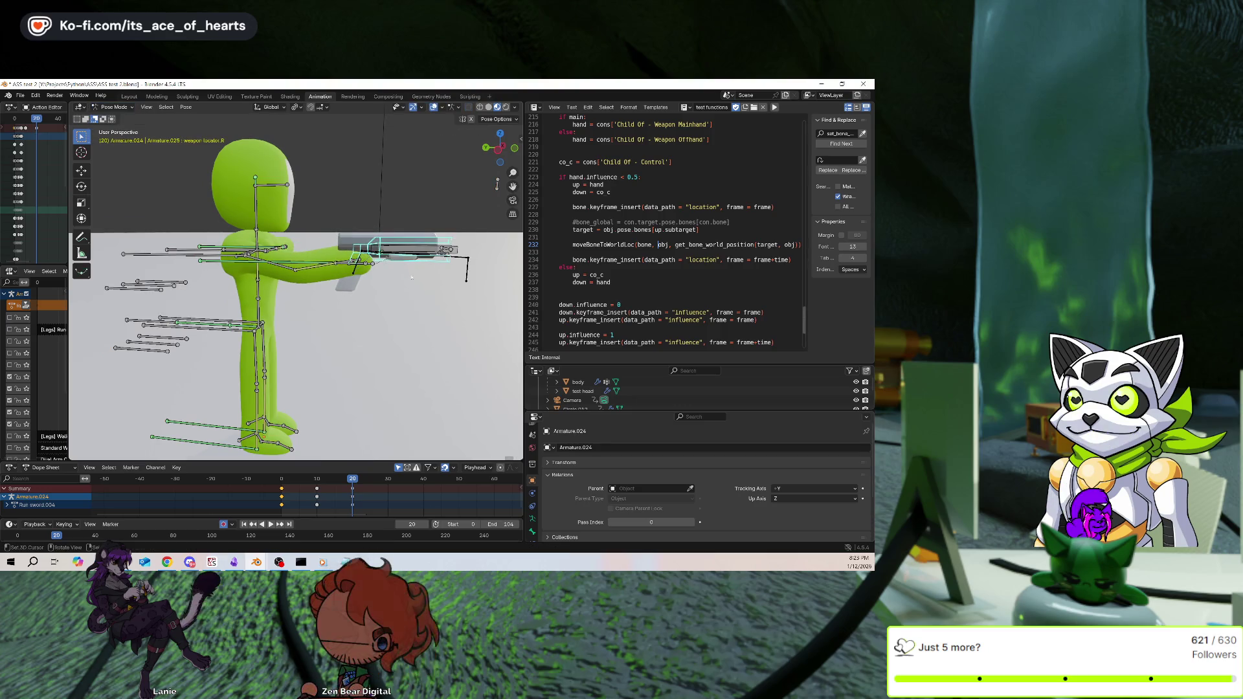
key("g")
left_click(415, 387)
Test the weapon locator at frame 30, then key shoulder ik.R's rotation back at frame 20
left_click(389, 496)
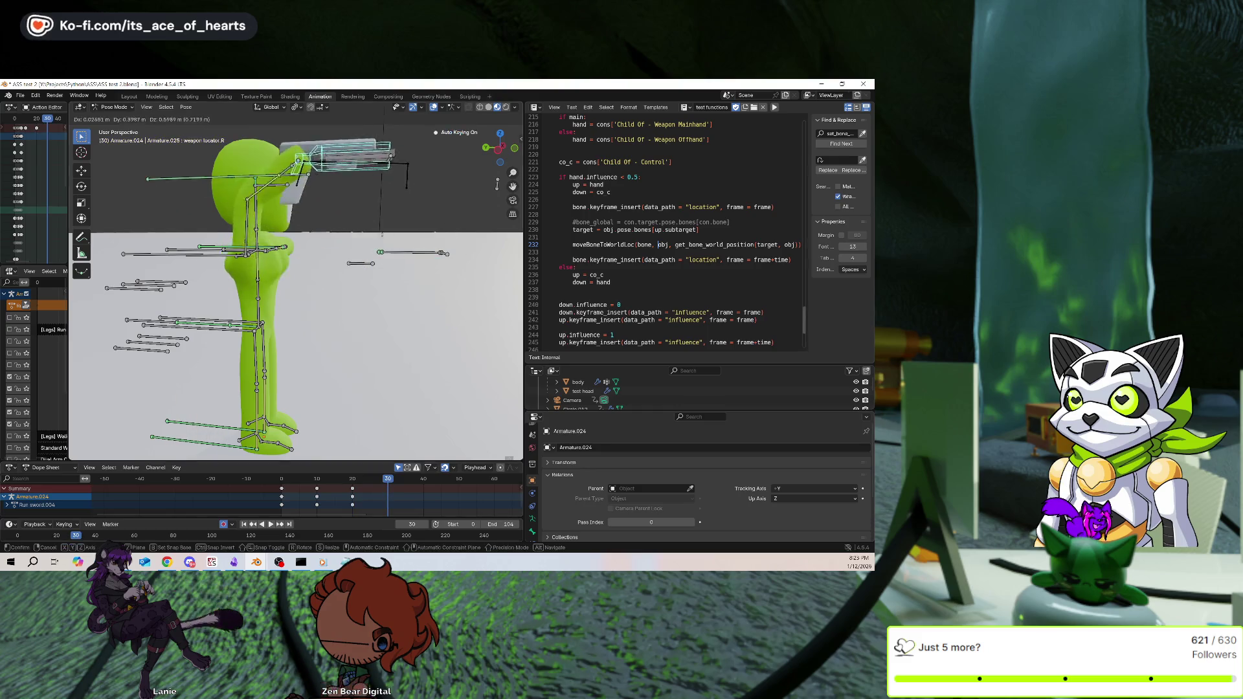
key("g")
key("Escape")
middle_click_drag(429, 291, 323, 304)
key("Down")
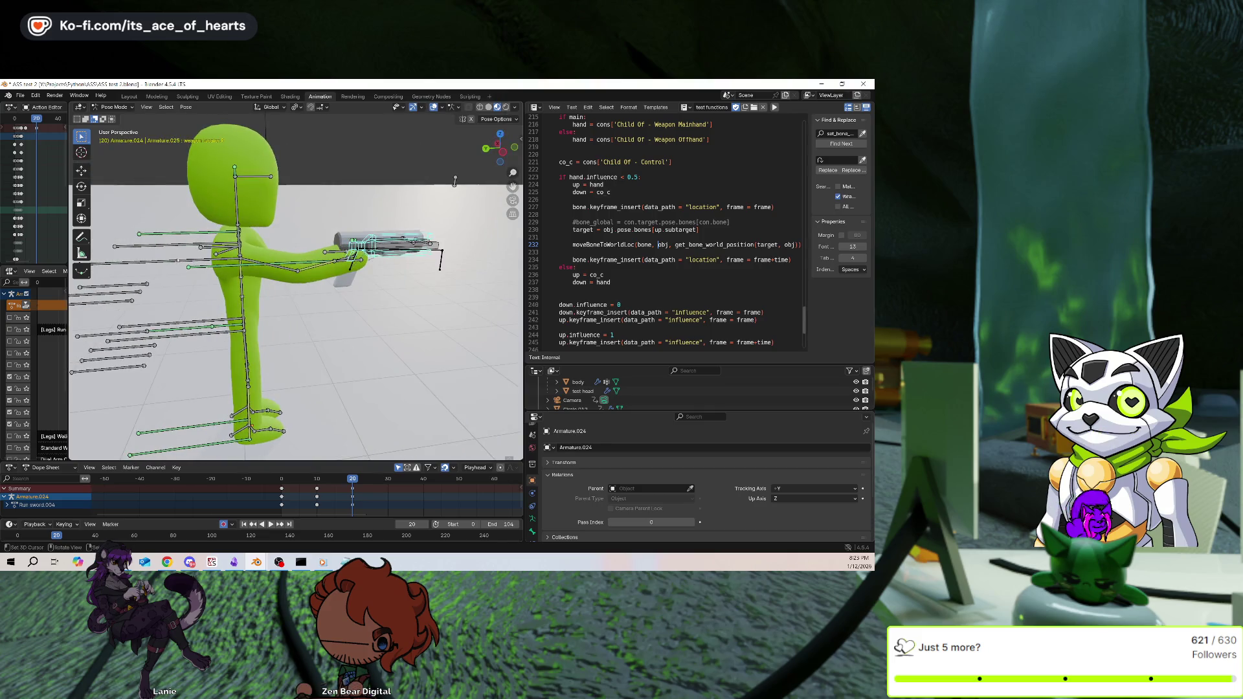
left_click(194, 264)
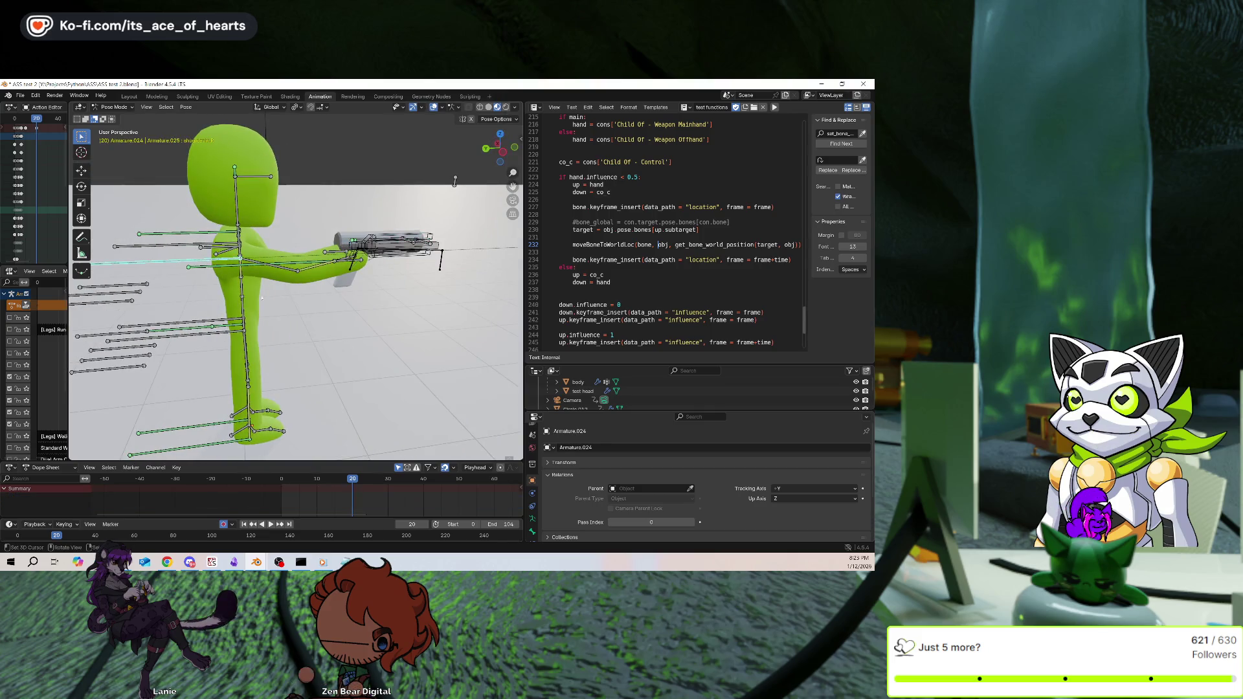
key("r")
left_click(325, 321)
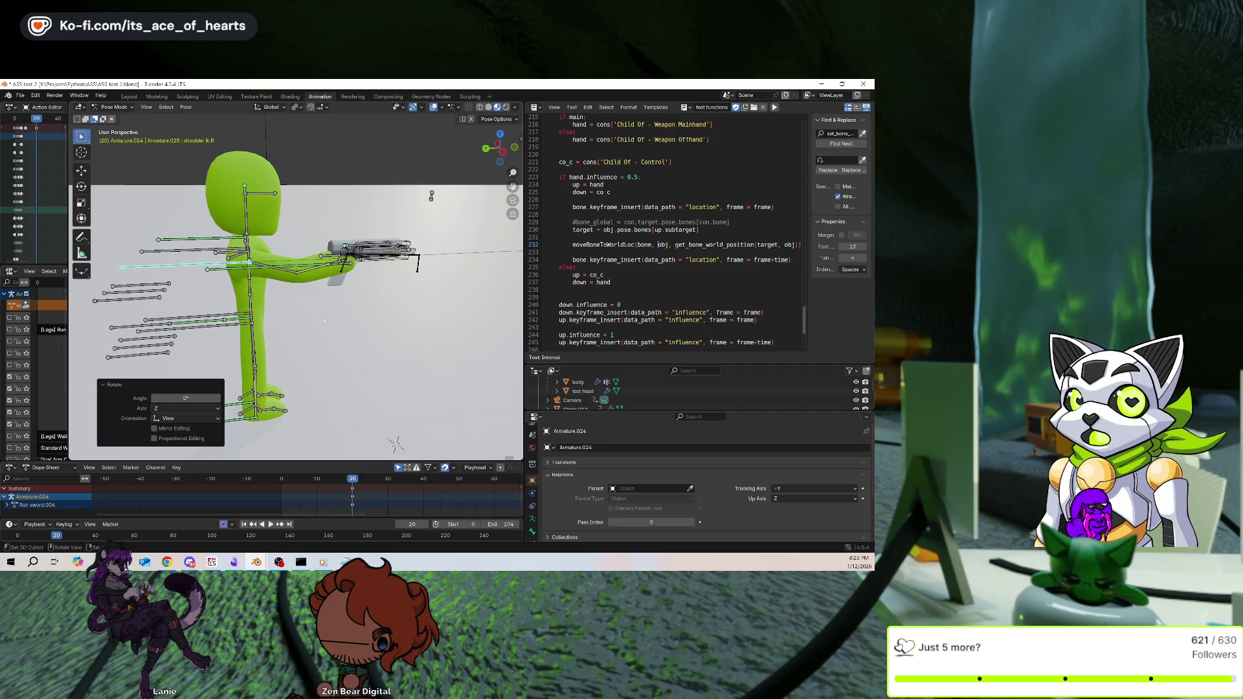
middle_click_drag(324, 320, 349, 388)
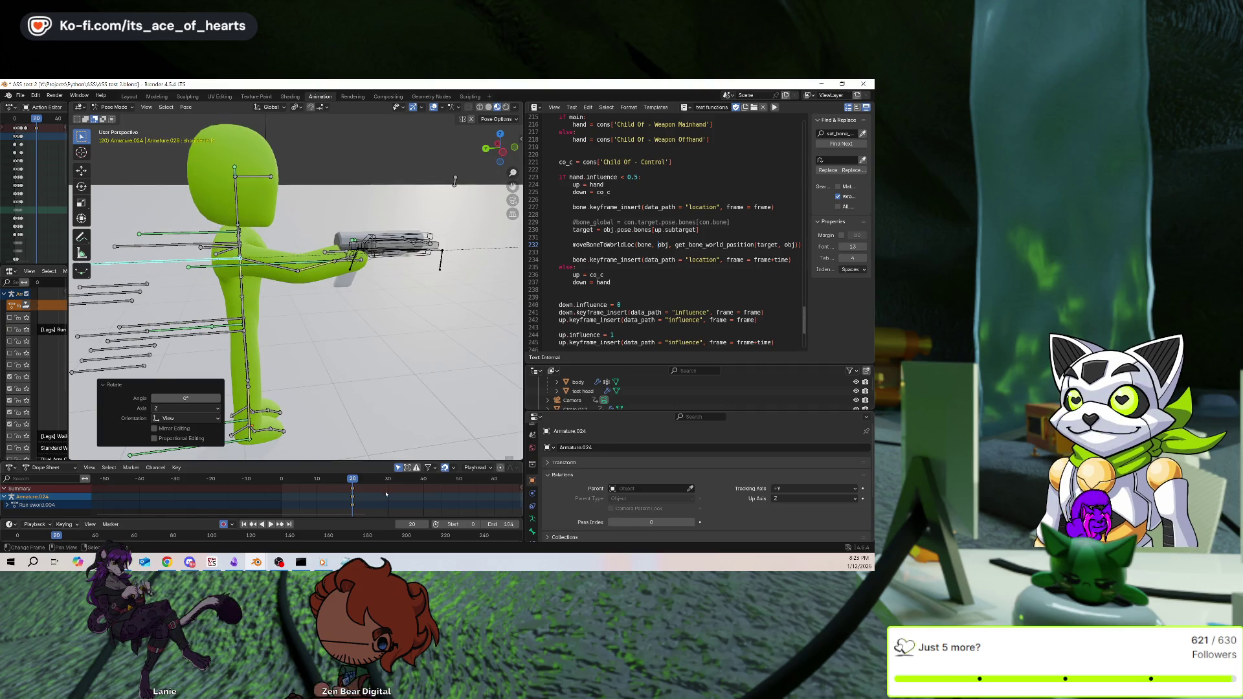
At frame 30, rotate shoulder ik.R on its local axes to keep the gun aimed forward
left_click(386, 493)
key("r")
key("x")
key("x")
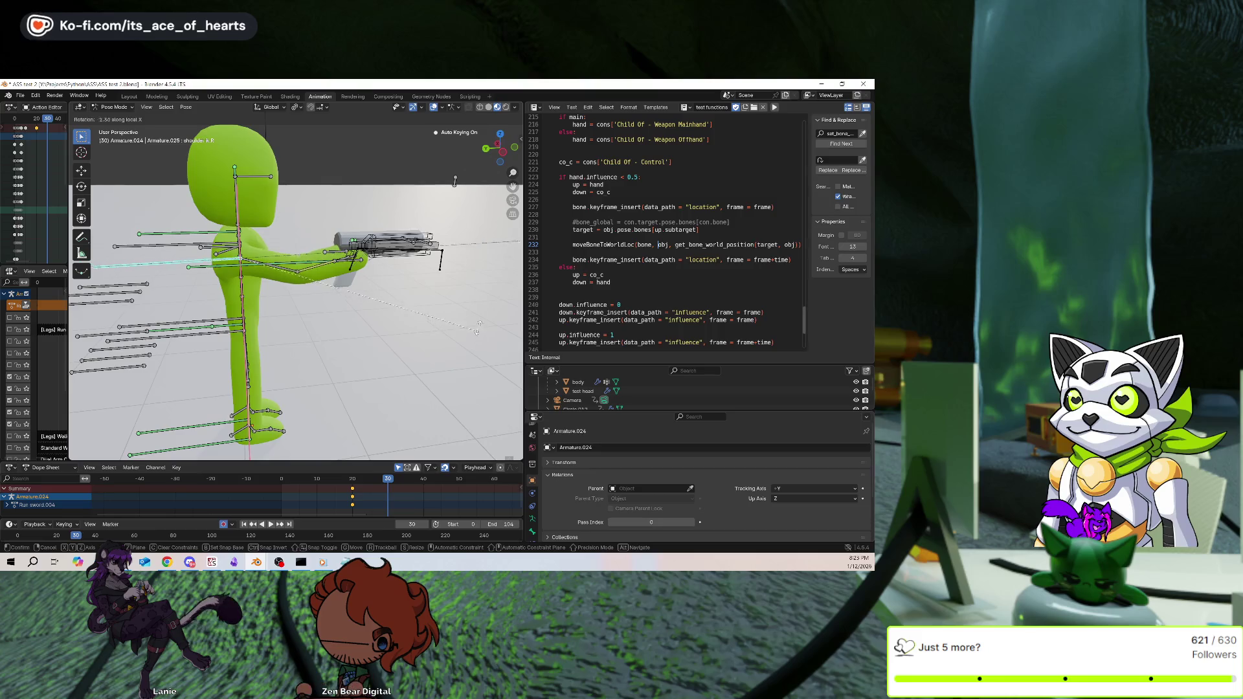
key("z")
key("z")
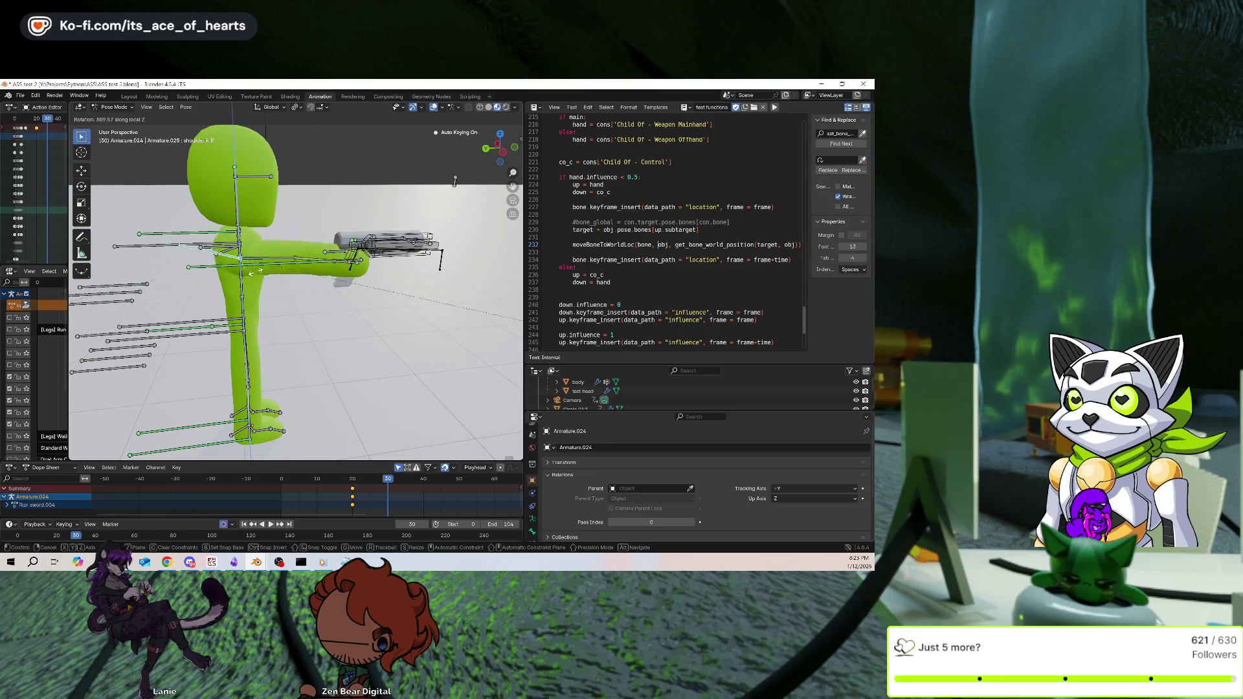
key("y")
key("y")
left_click(332, 202)
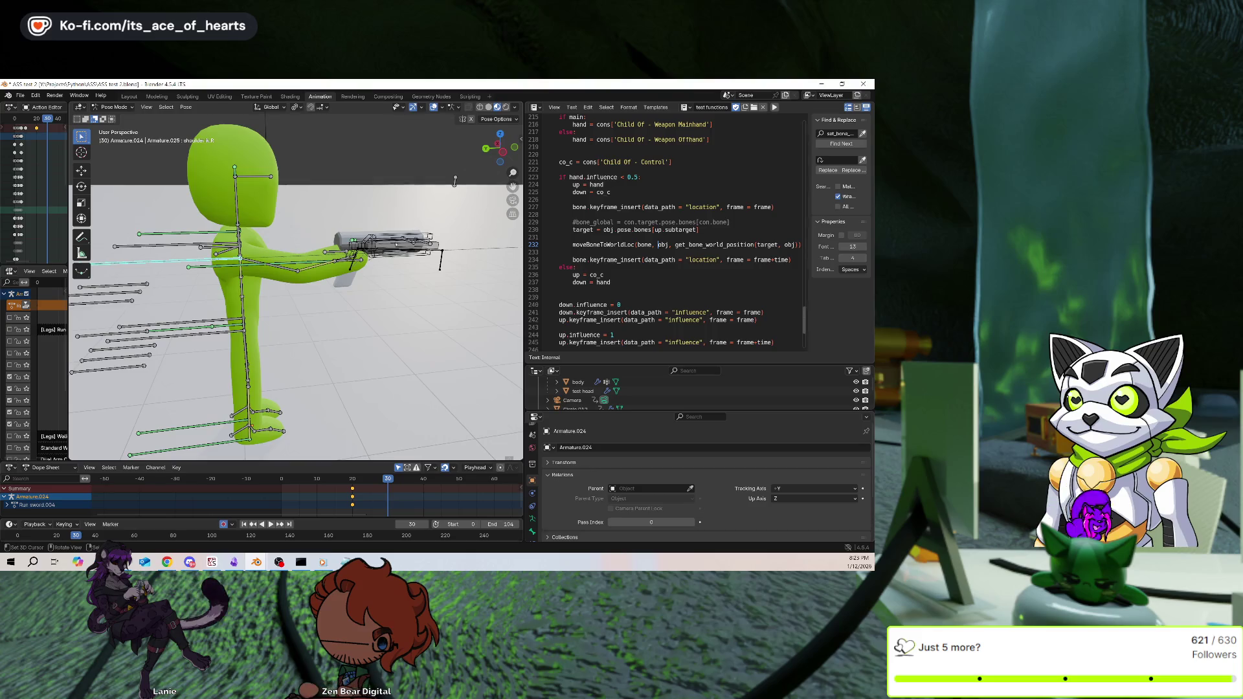
left_click(389, 243)
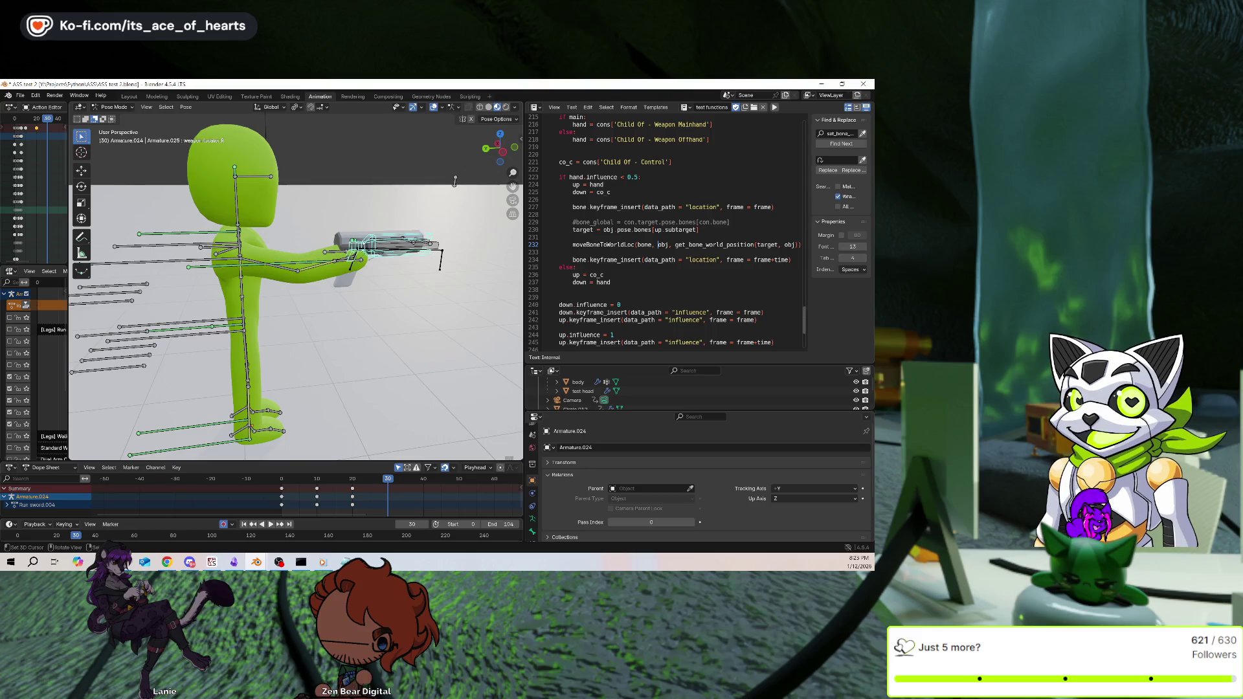
Review the weapon locator's Bone Constraints panel and select the shoulder ik.R bone
left_click(532, 531)
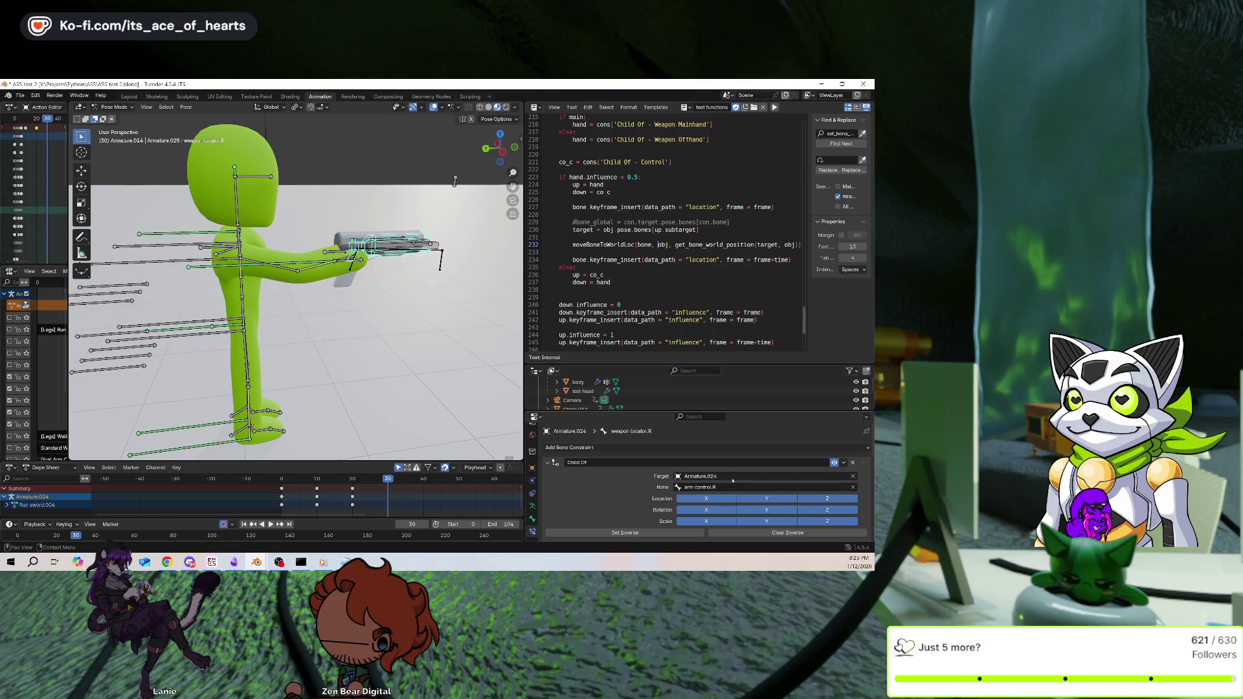
scroll(732, 481, "down", 4)
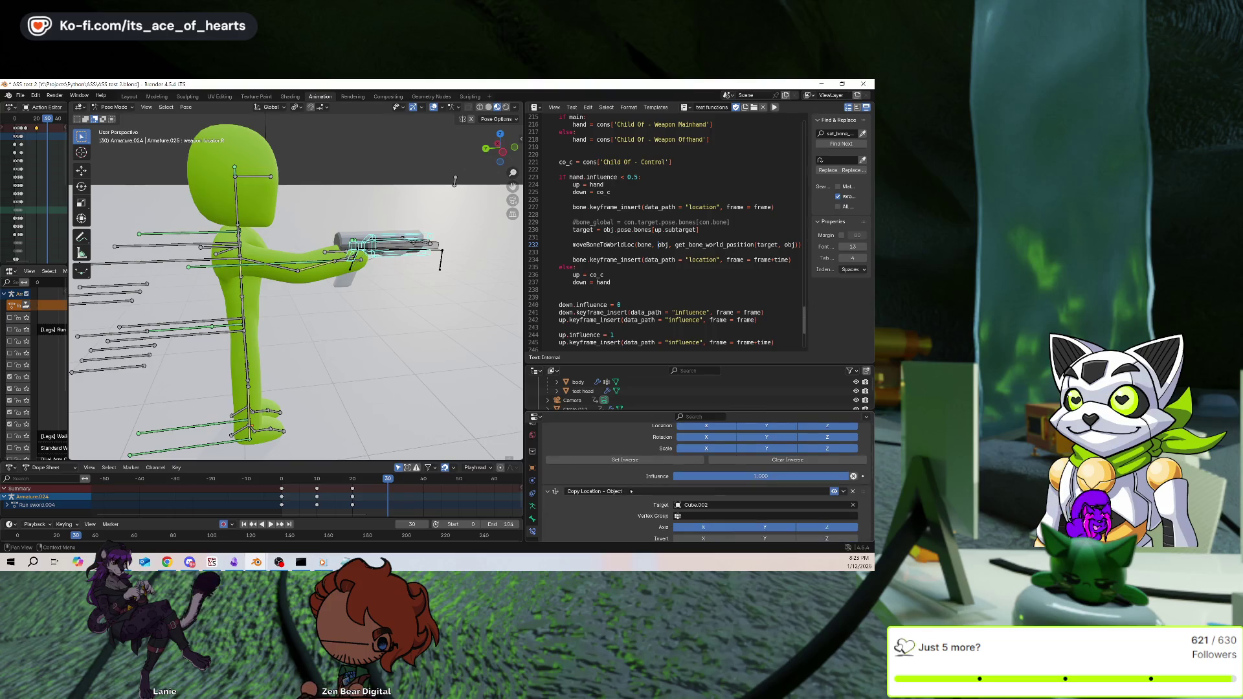
scroll(627, 490, "down", 4)
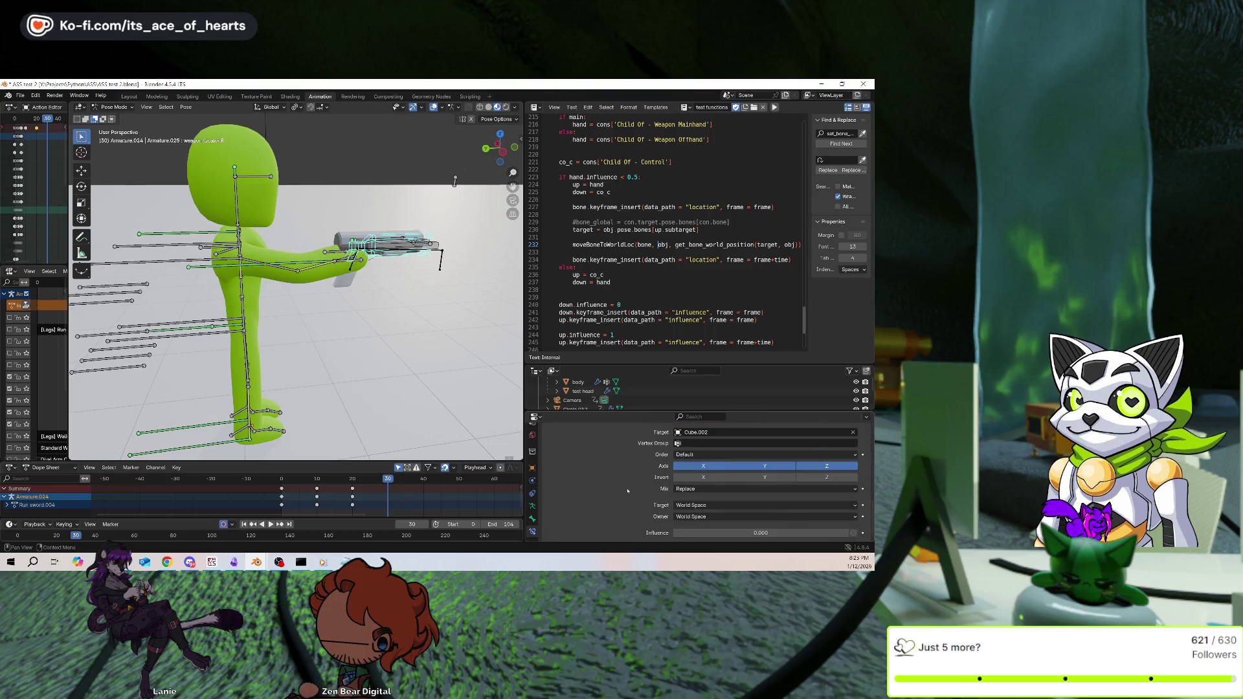
scroll(631, 490, "up", 5)
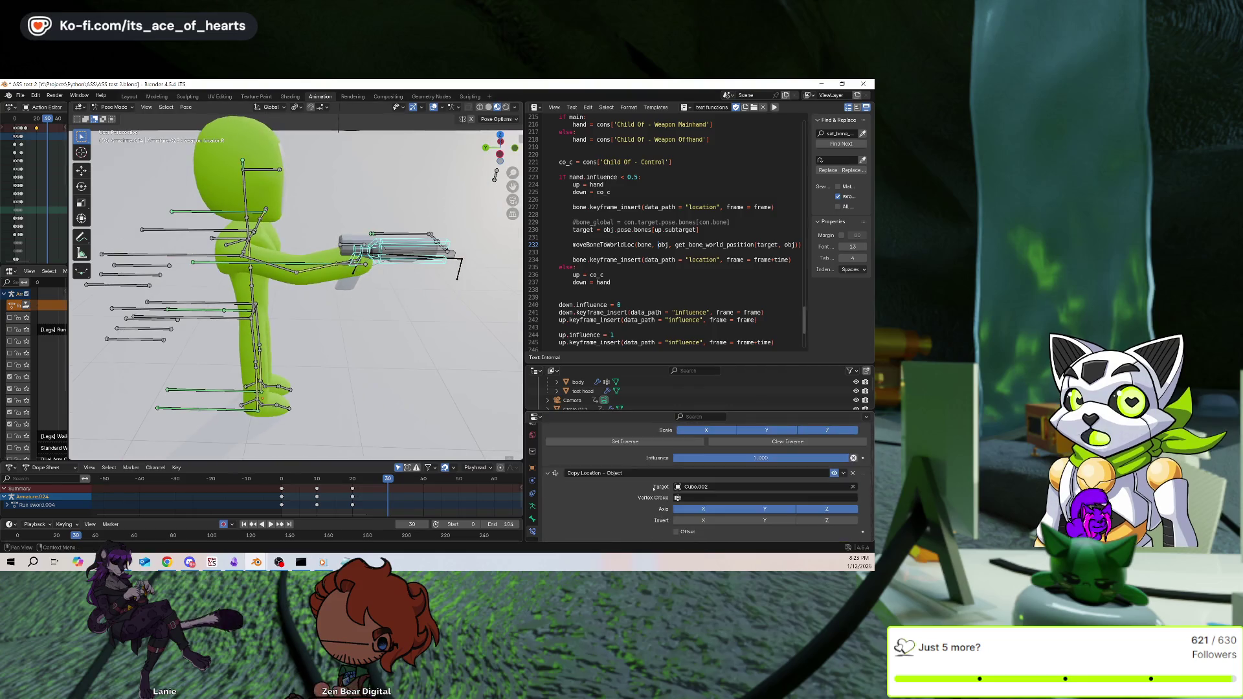
scroll(628, 466, "down", 4)
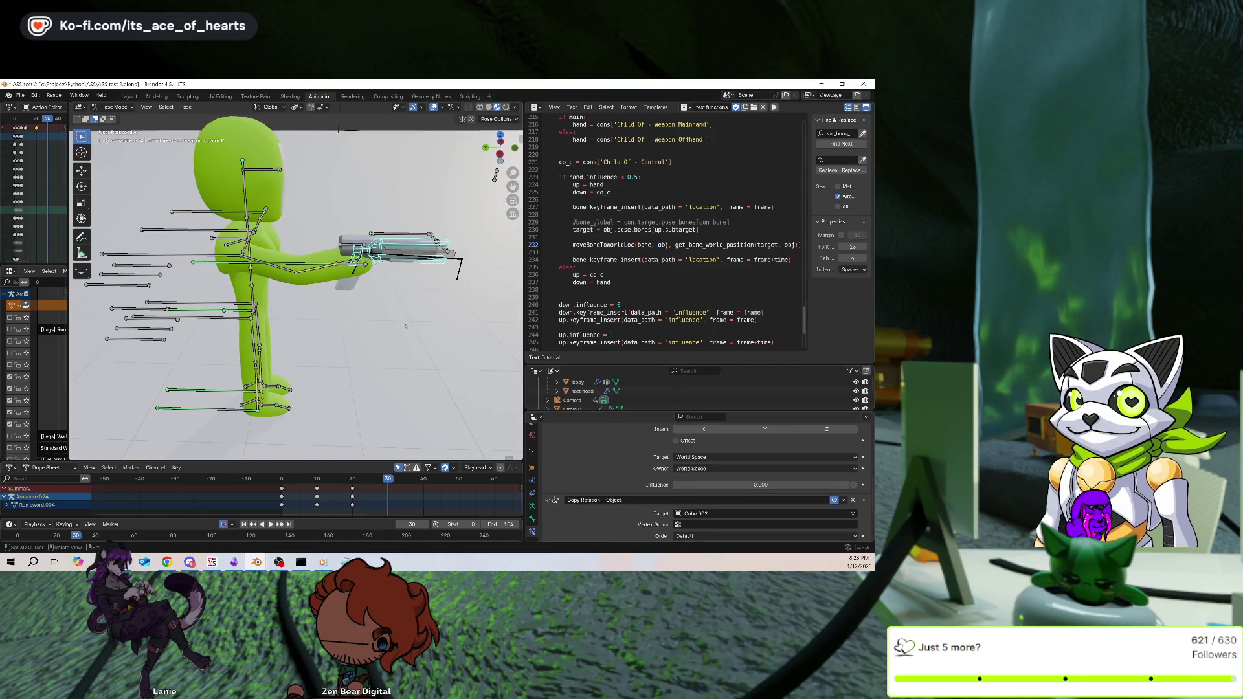
scroll(298, 296, "down", 1)
left_click(161, 272)
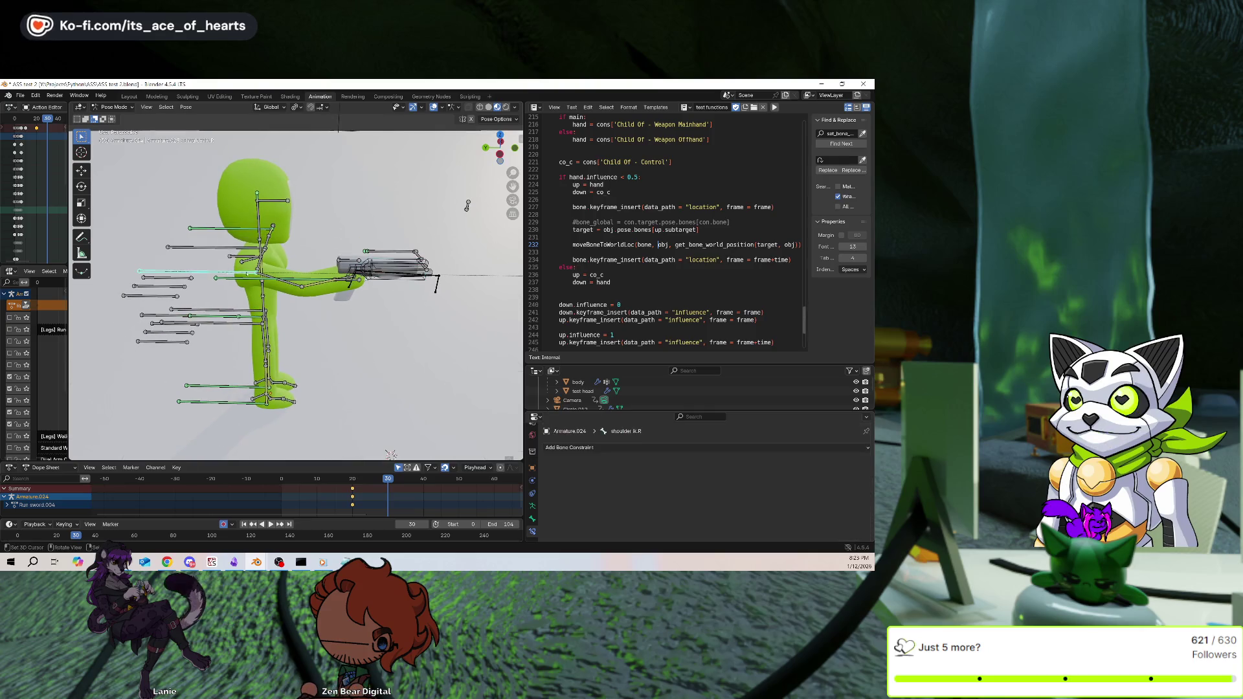
Pick weapon locator.R from the overlapping-bone popup and rotate it about X
mouse_move(363, 373)
middle_mouse_down()
mouse_move(405, 325)
mouse_move(381, 277)
middle_mouse_up()
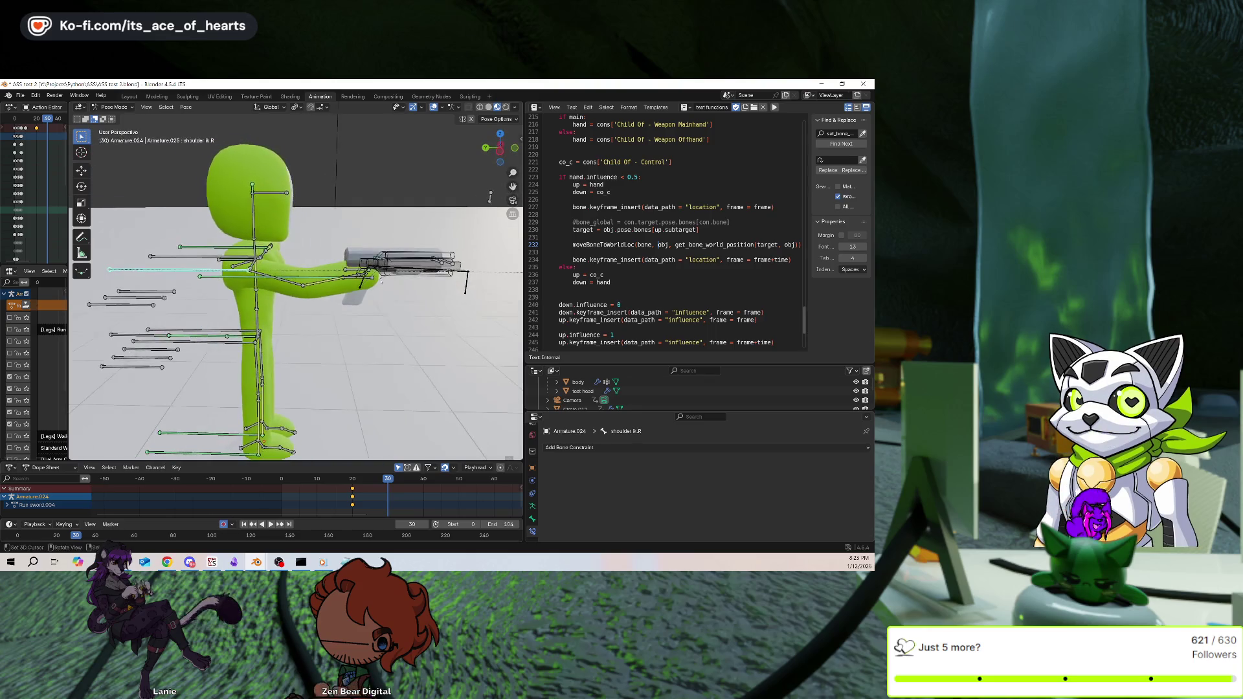
left_click(375, 302, "alt")
left_click(363, 323)
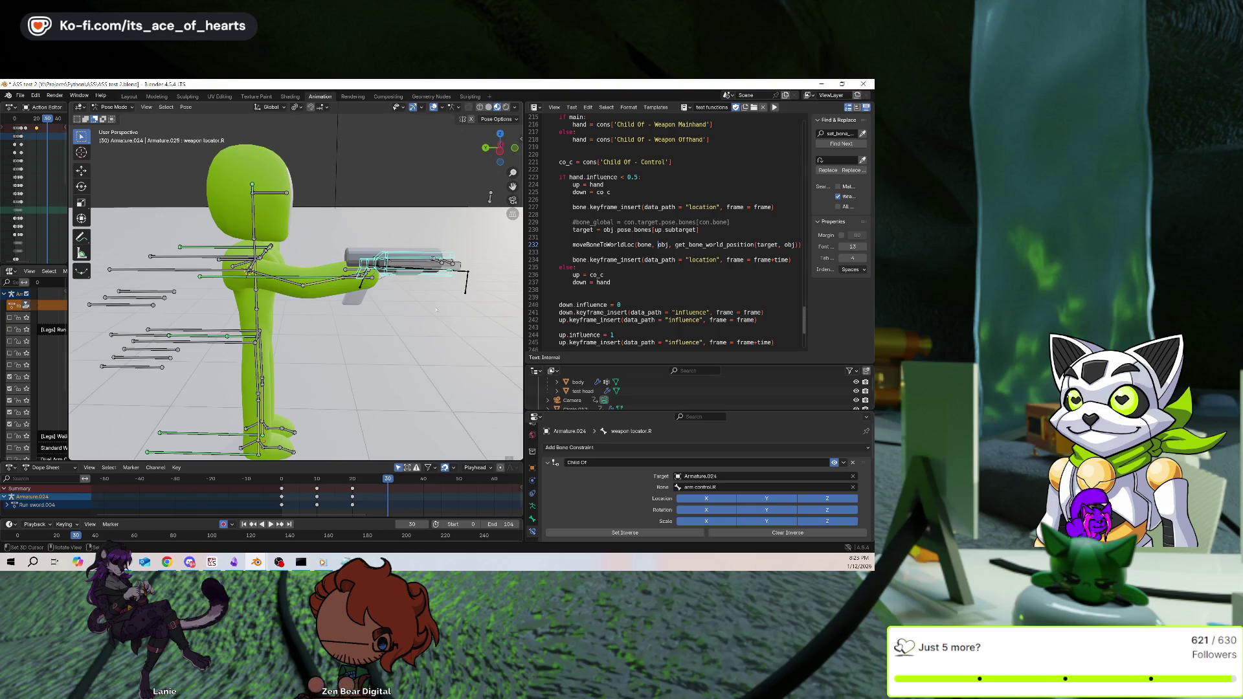
key("r")
key("x")
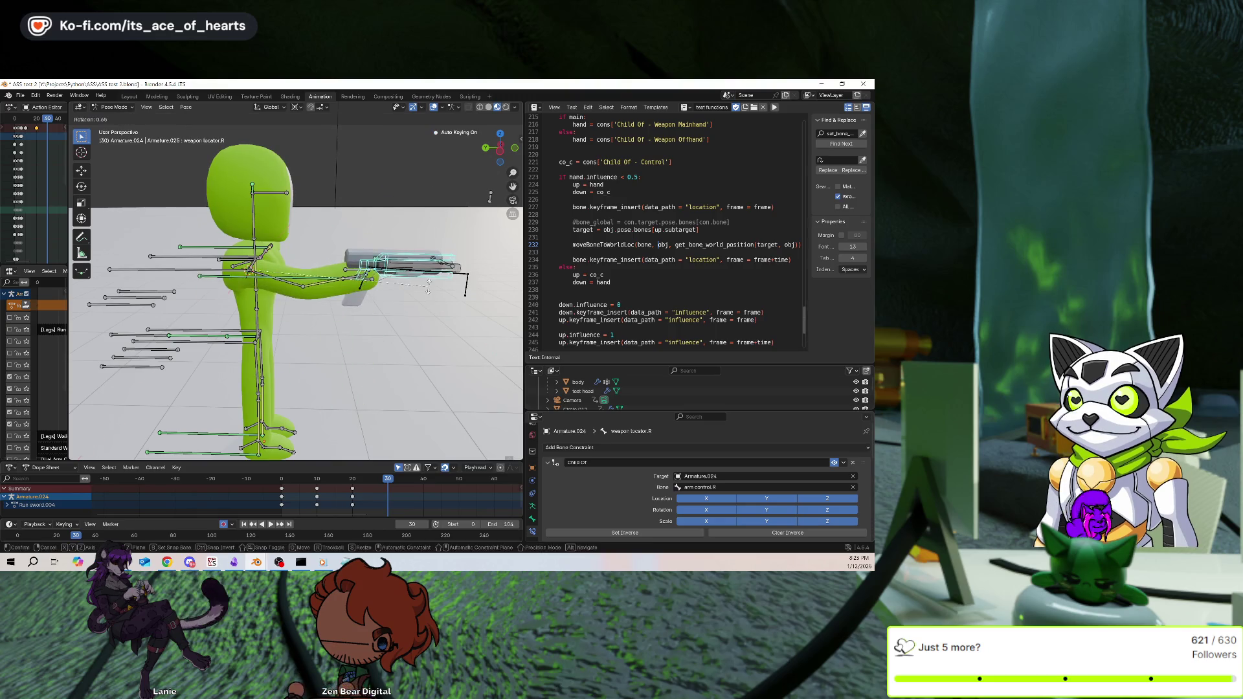
Confirm the weapon locator rotation, then rotate arm pole.R about -77° on X at frame 30
left_click(285, 174)
middle_click_drag(285, 175, 344, 275)
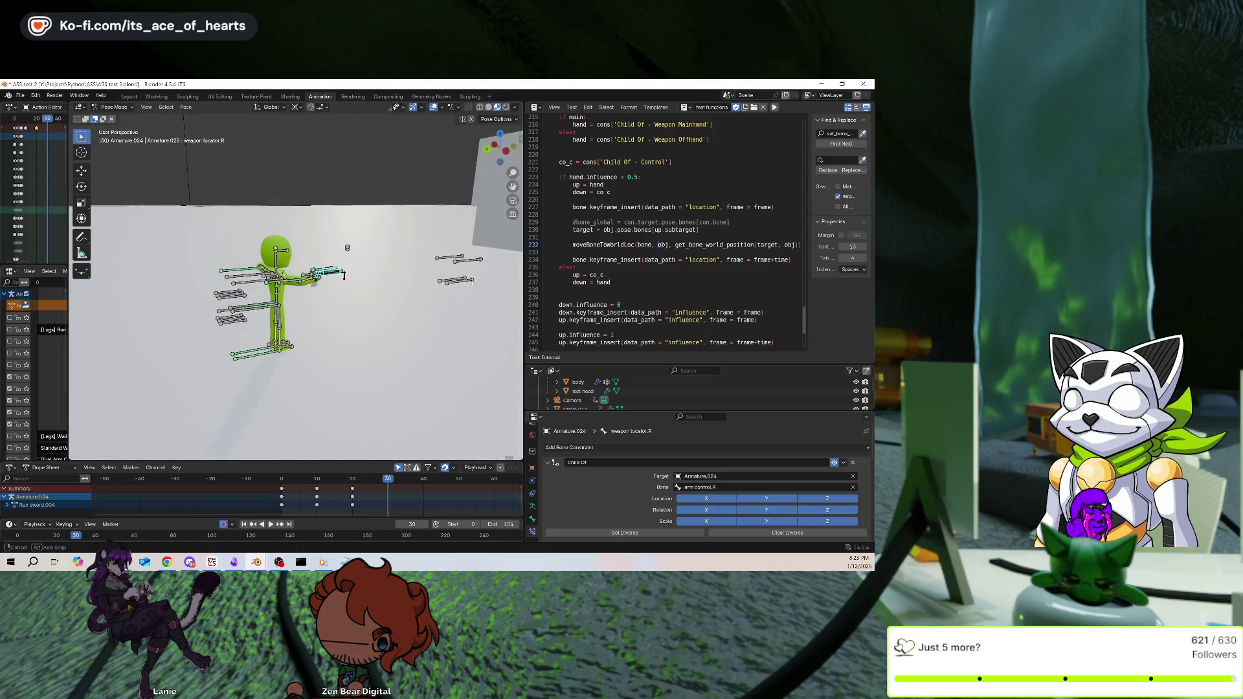
left_click(343, 275)
key("r")
key("x")
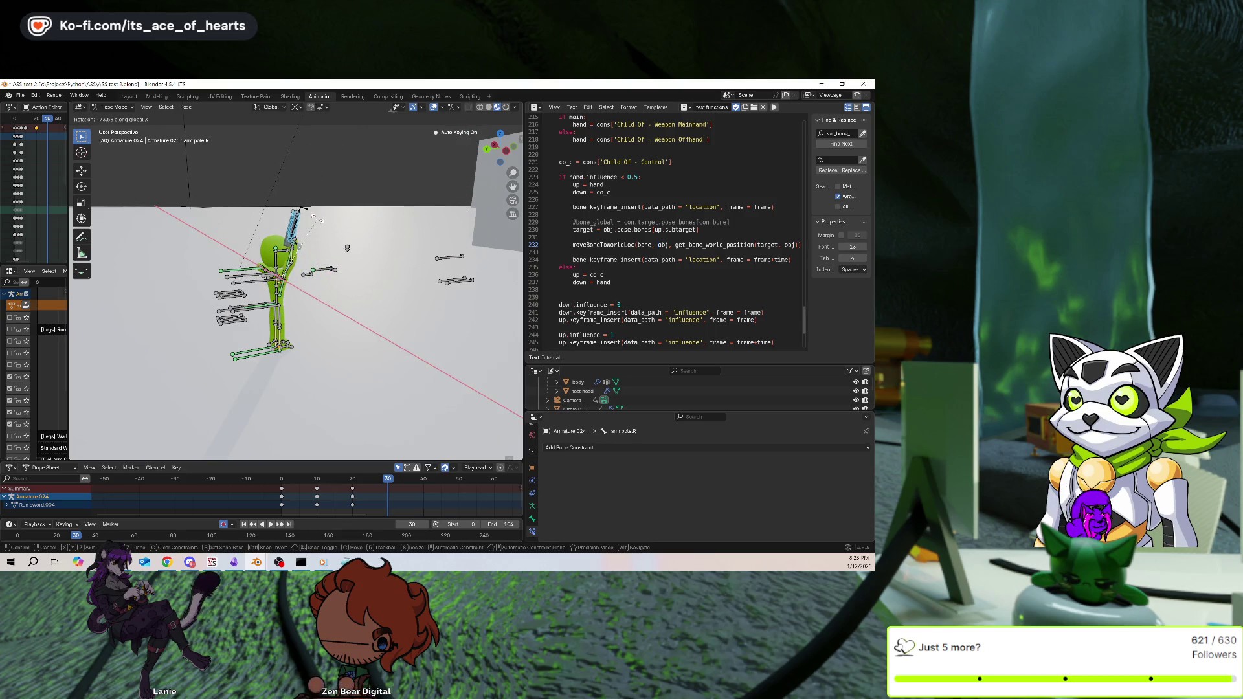
left_click(317, 223)
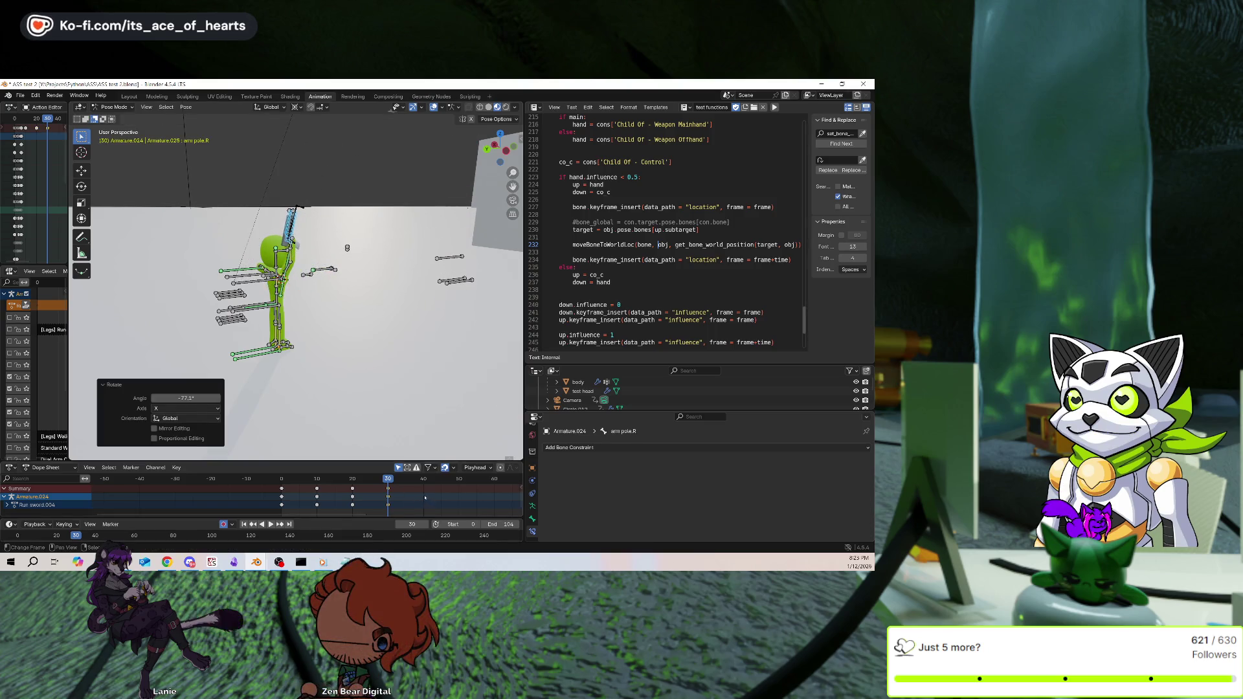
Jump to frame 40 and select the weapon locator.R bone
left_click(425, 498)
middle_click_drag(311, 272, 298, 214)
scroll(297, 214, "up", 3)
left_click(296, 202)
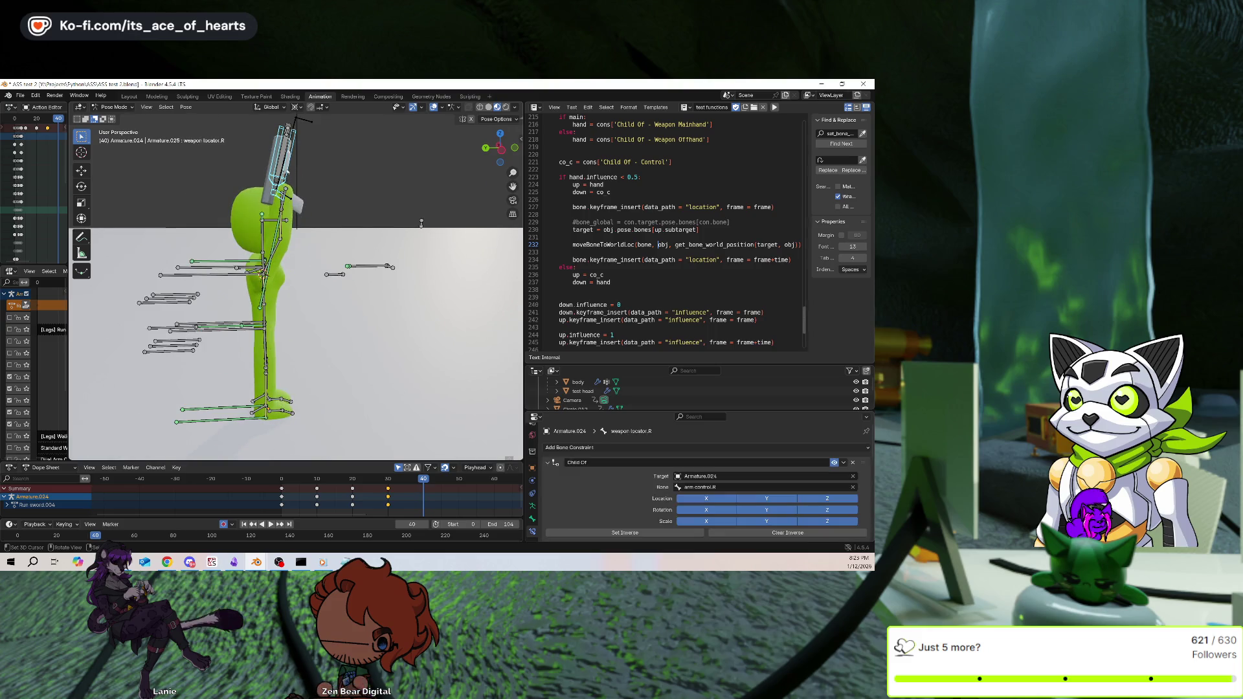
Move the weapon locator along its local Z axis, then along global Y
key("g")
key("x")
key("x")
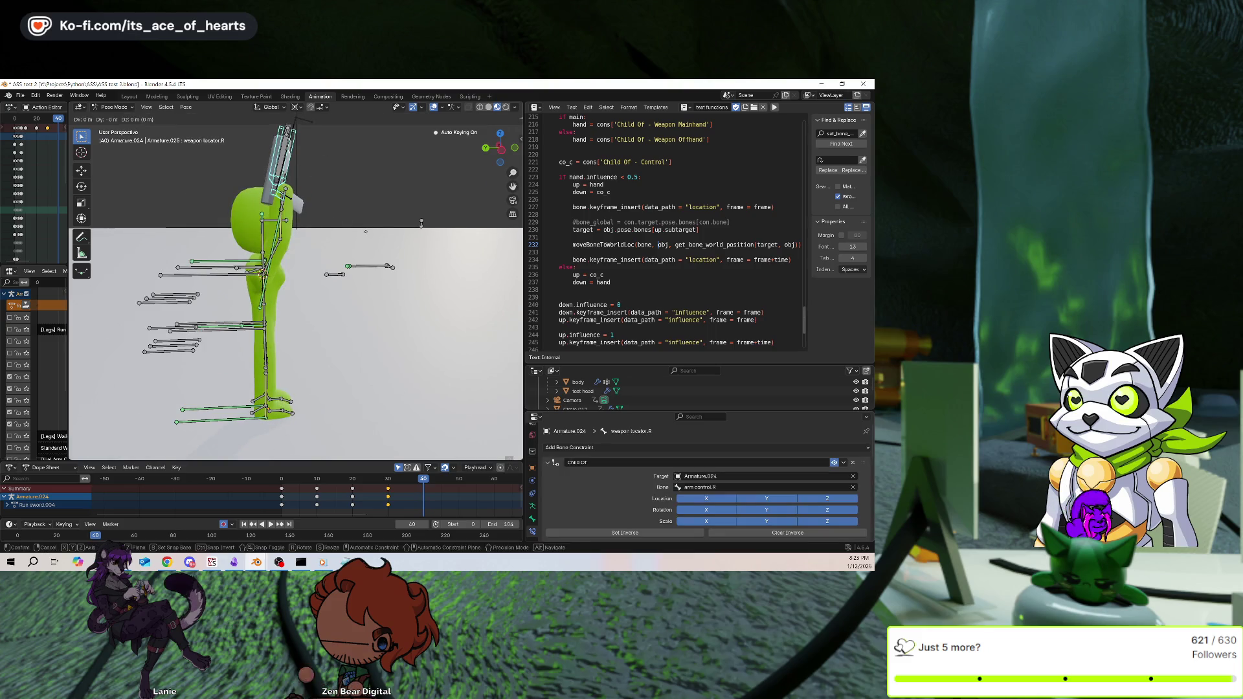
left_click(410, 273)
key("g")
key("y")
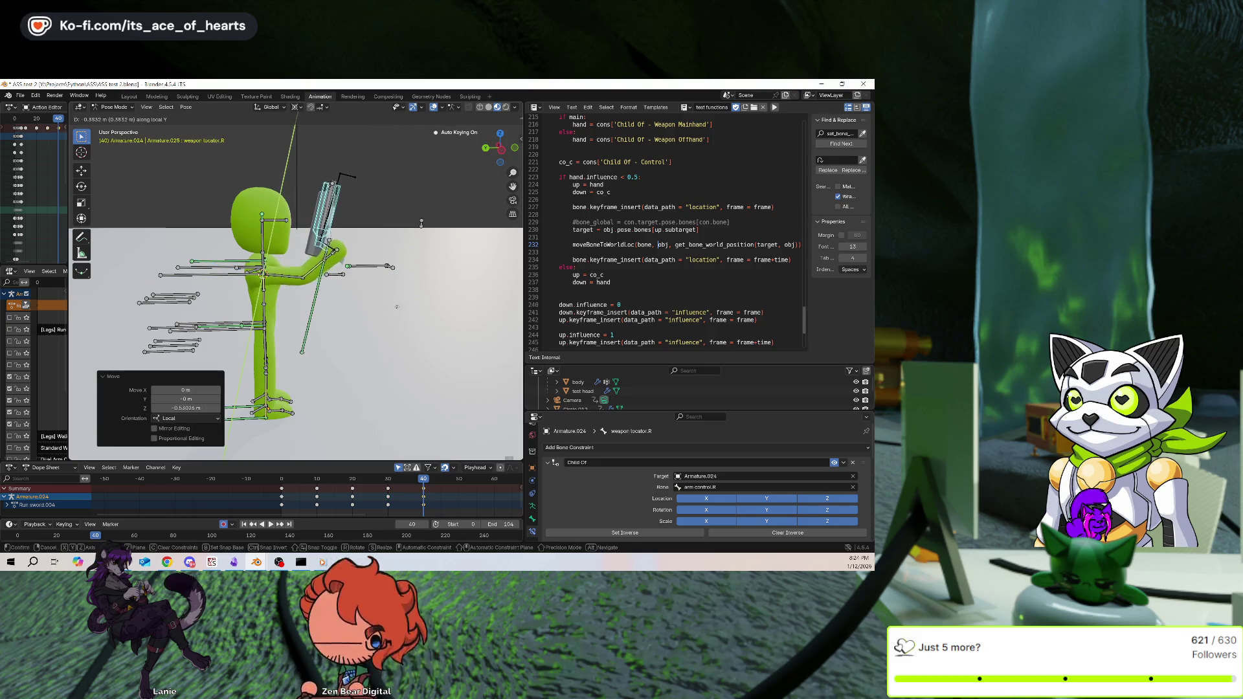
left_click(390, 350)
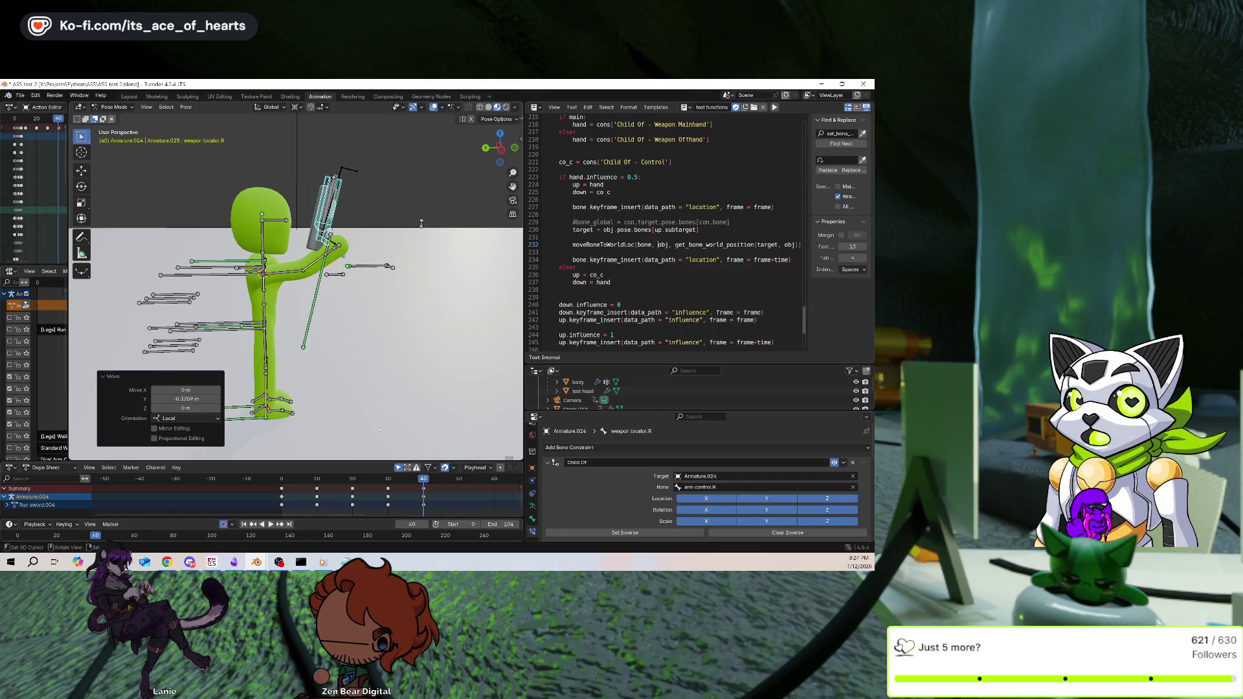
Shift the frame-40 keyframes 5 frames earlier to frame 35 in the Dope Sheet
key("i")
key("Right")
key("Right")
key("Right")
mouse_move(402, 351)
middle_mouse_down()
mouse_move(394, 366)
mouse_move(414, 453)
middle_mouse_up()
type("g")
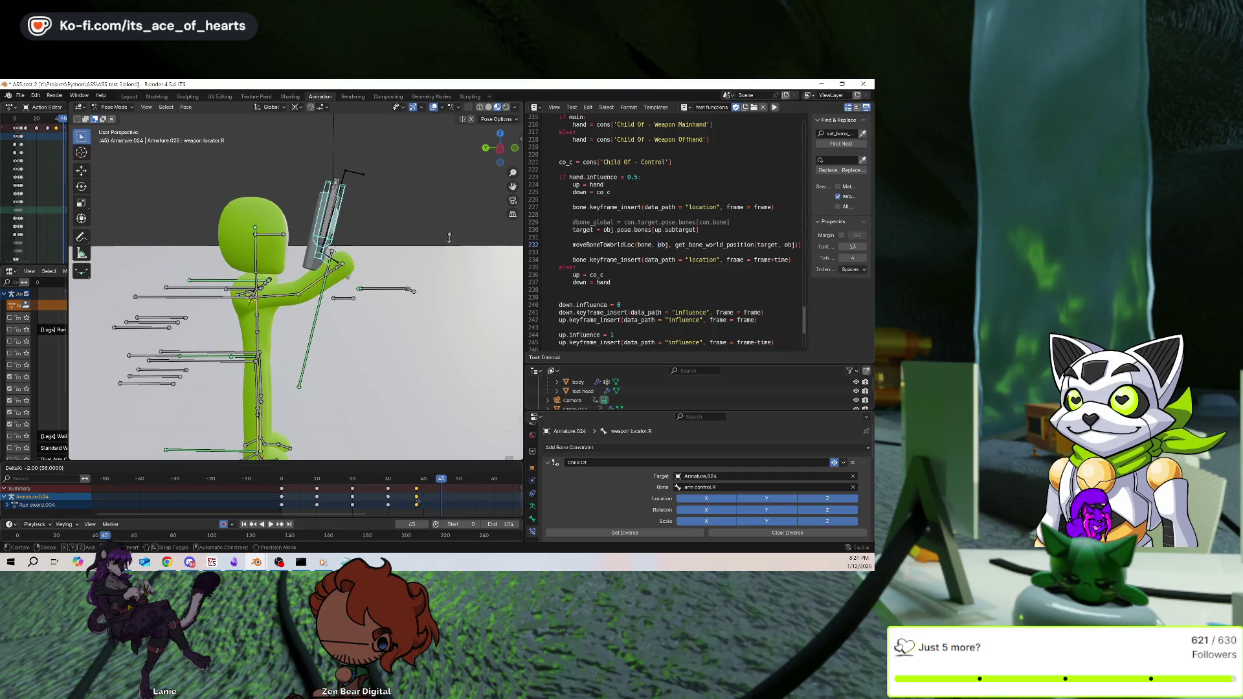
type("-5")
key("Return")
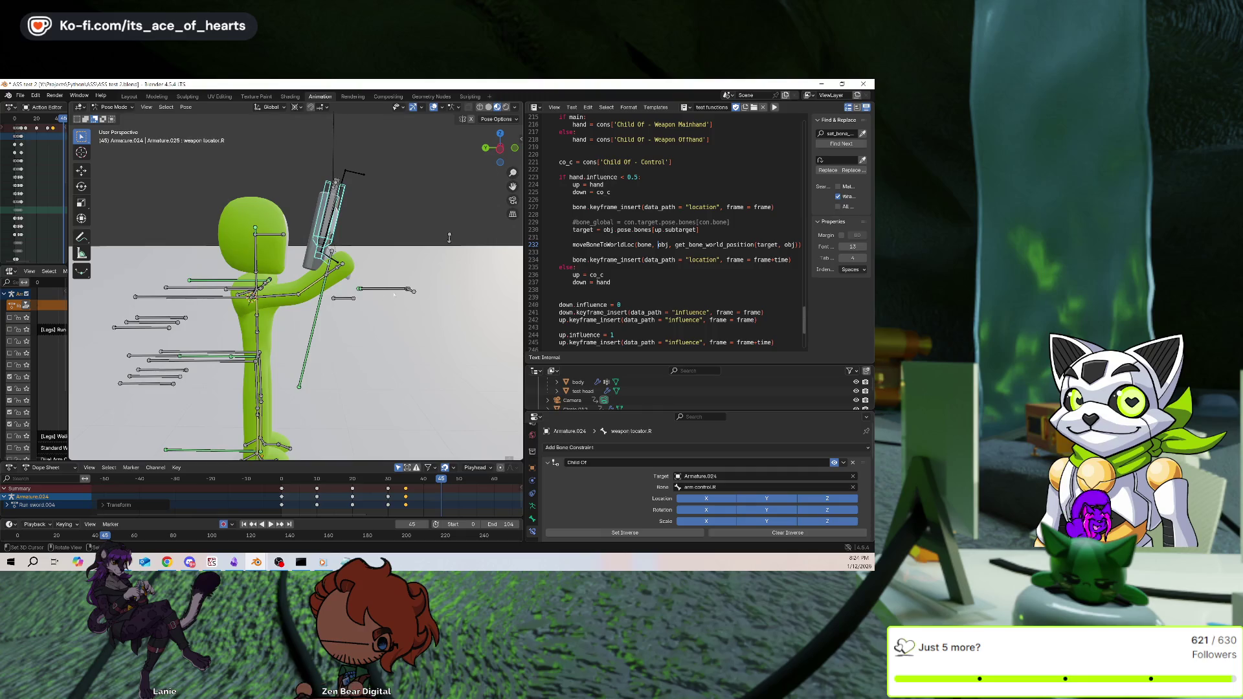
Raise the gun near the head at frame 45, change the pivot point, and play back
key("g")
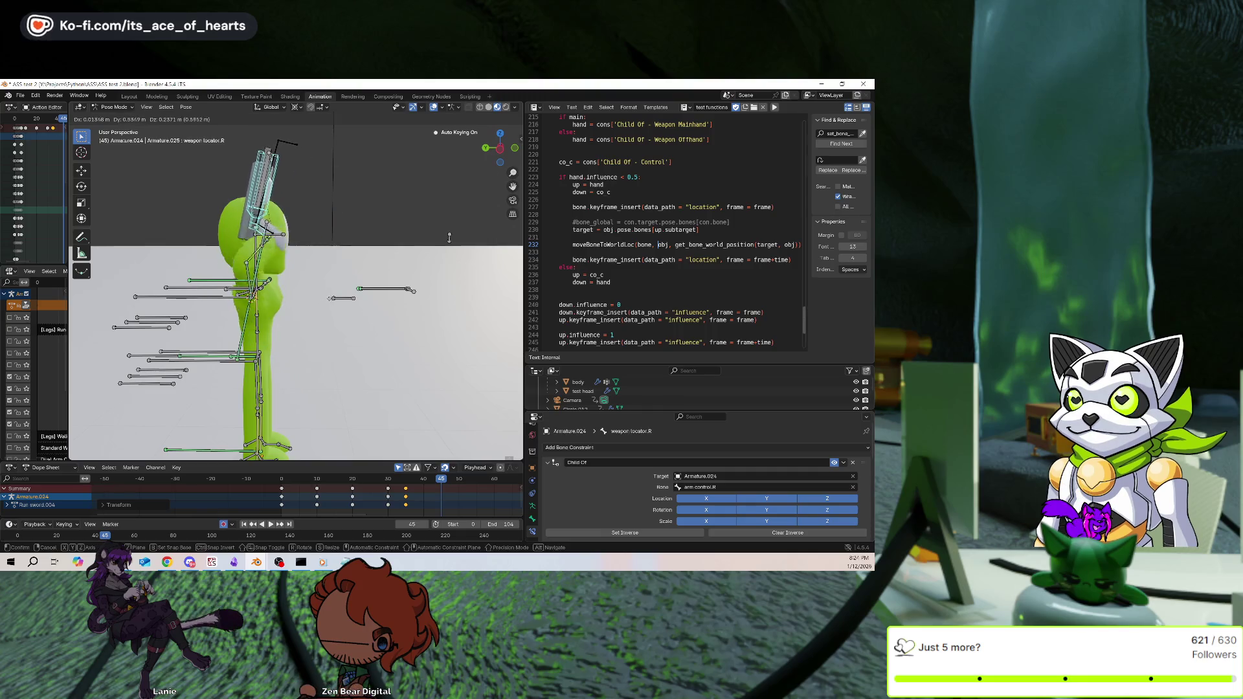
left_click(449, 238)
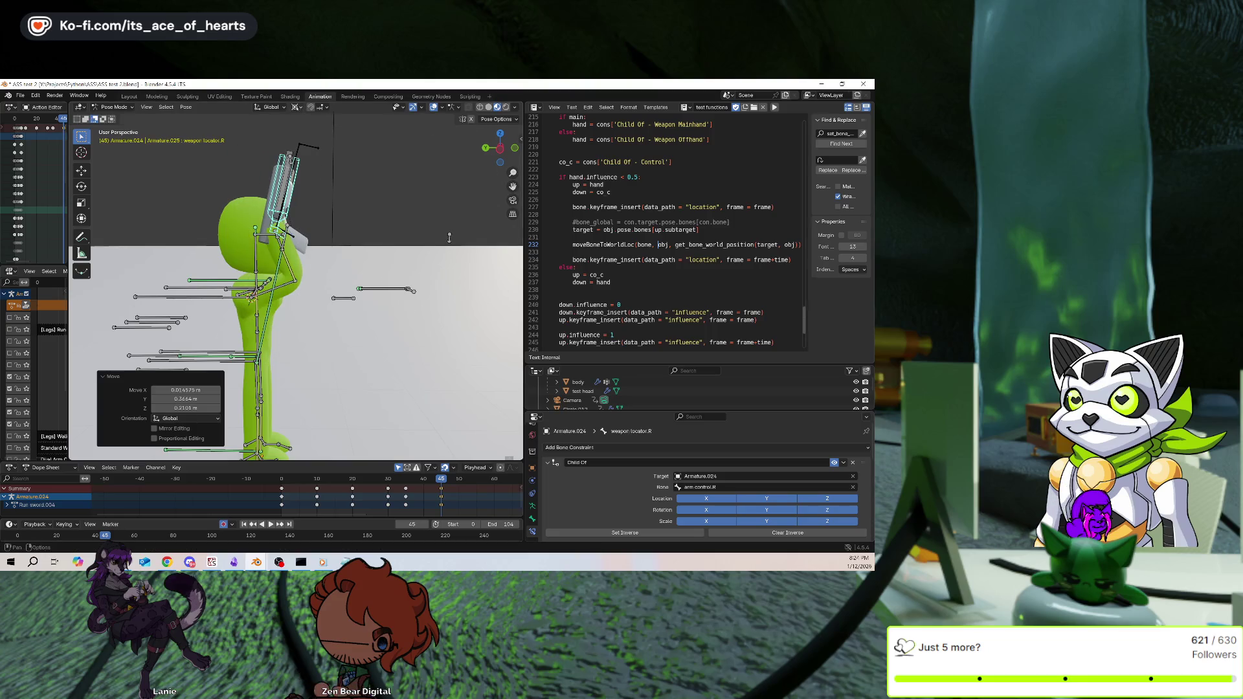
left_click(297, 107)
left_click(327, 150)
key("shift+ctrl+space")
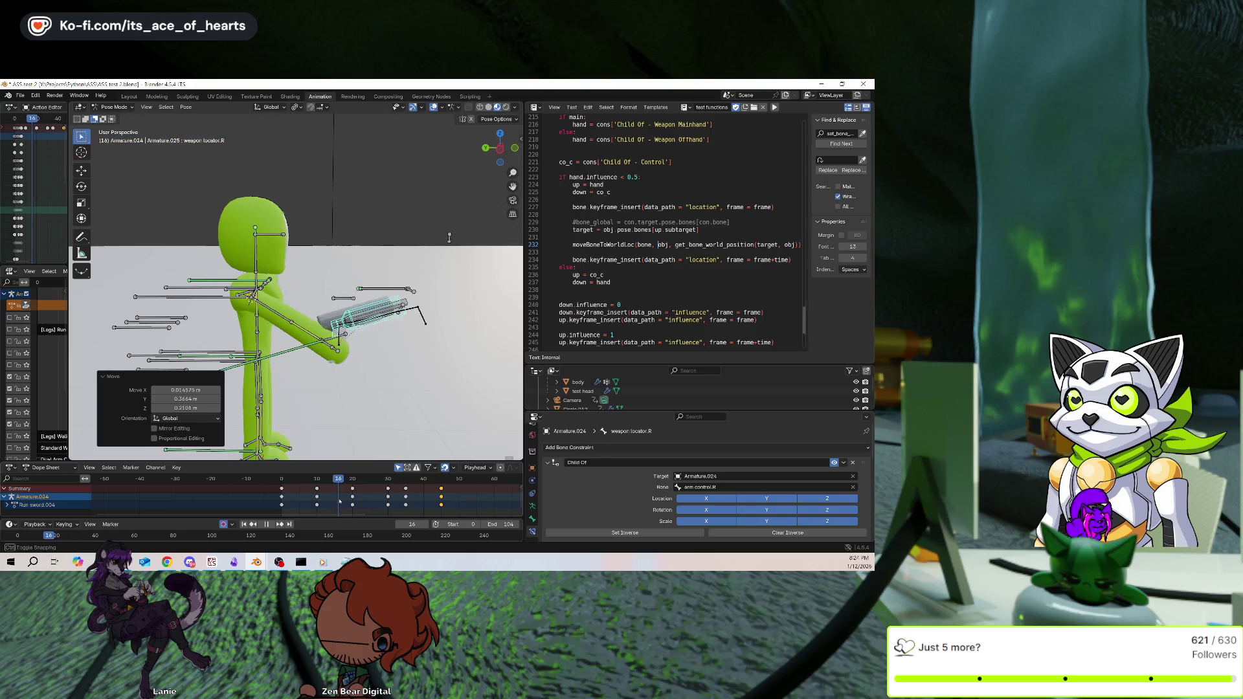
key("space")
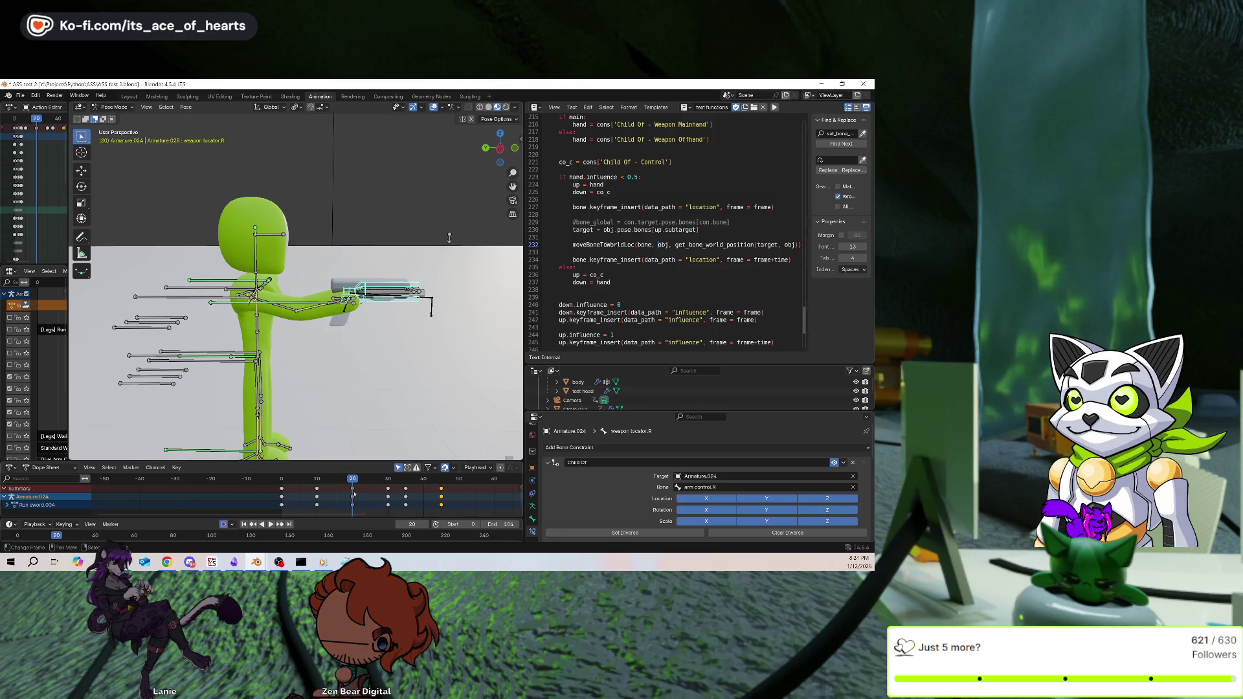
key("space")
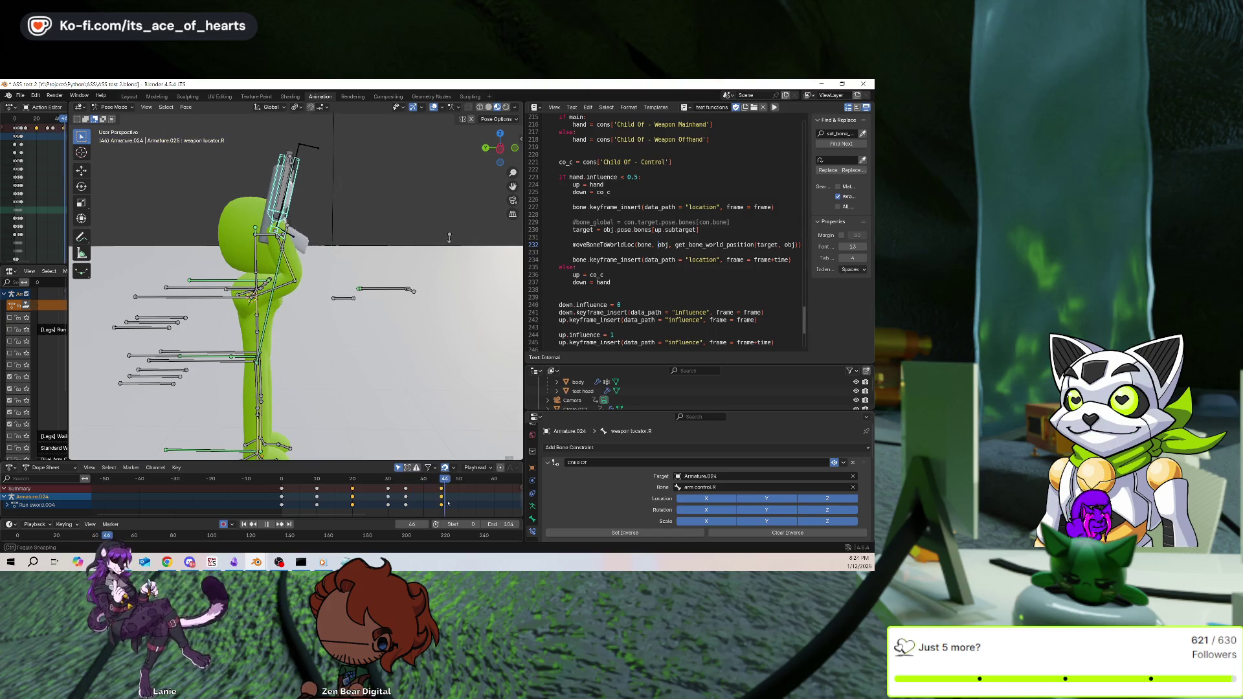
middle_click_drag(449, 238, 424, 260)
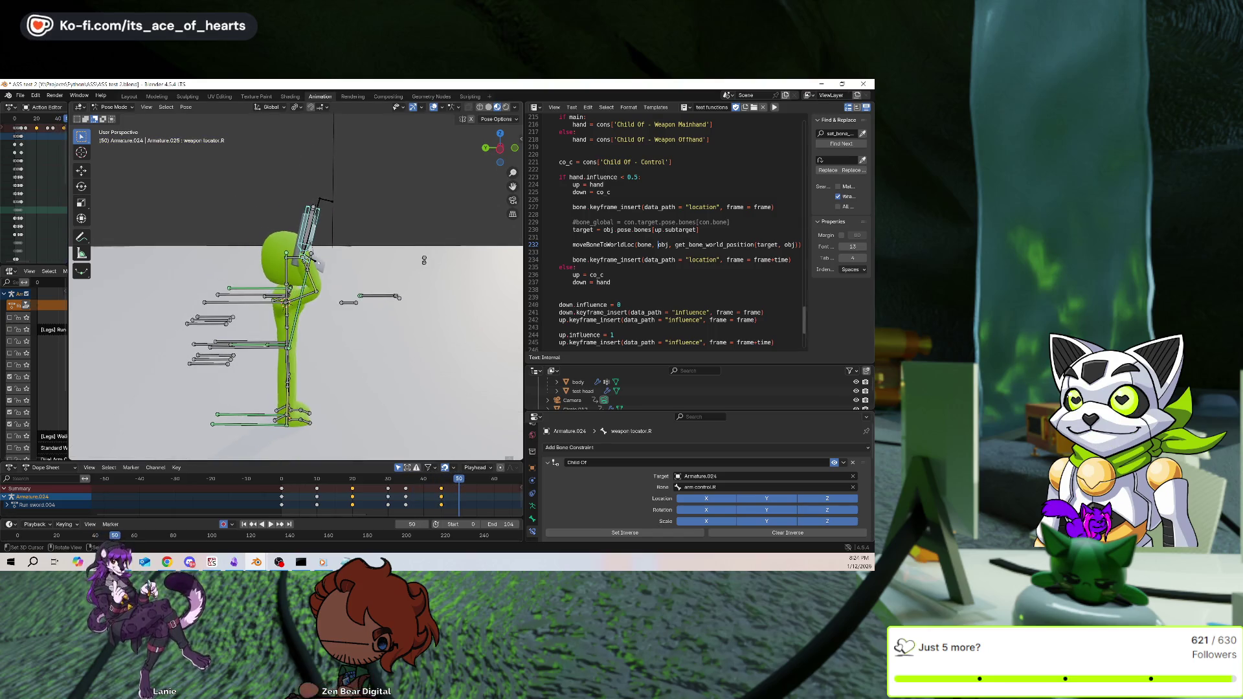
Select arm pole.R and key its unchanged pose at frames 45 and 50
scroll(424, 261, "down", 5)
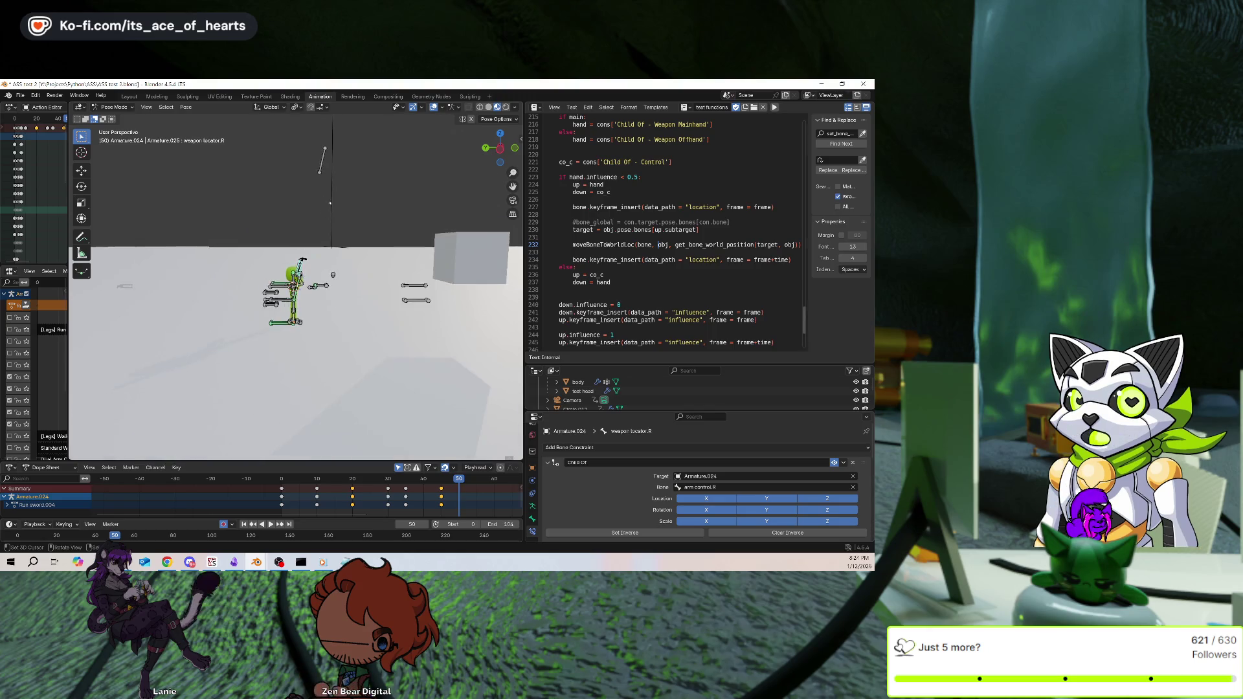
left_click(319, 185)
scroll(322, 187, "up", 4)
mouse_move(321, 187)
middle_mouse_down()
mouse_move(450, 225)
mouse_move(395, 259)
mouse_move(396, 292)
middle_mouse_up()
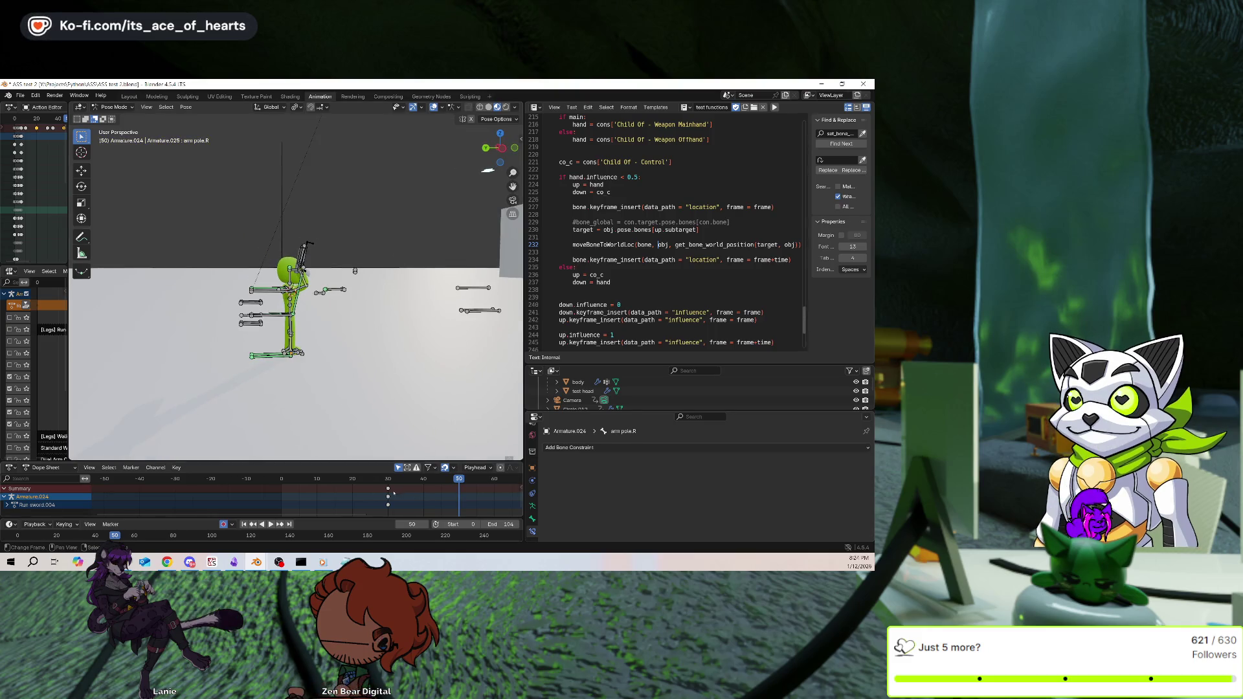
key("space")
left_click(427, 502)
middle_click_drag(360, 311, 401, 347)
key("r")
left_click(401, 348)
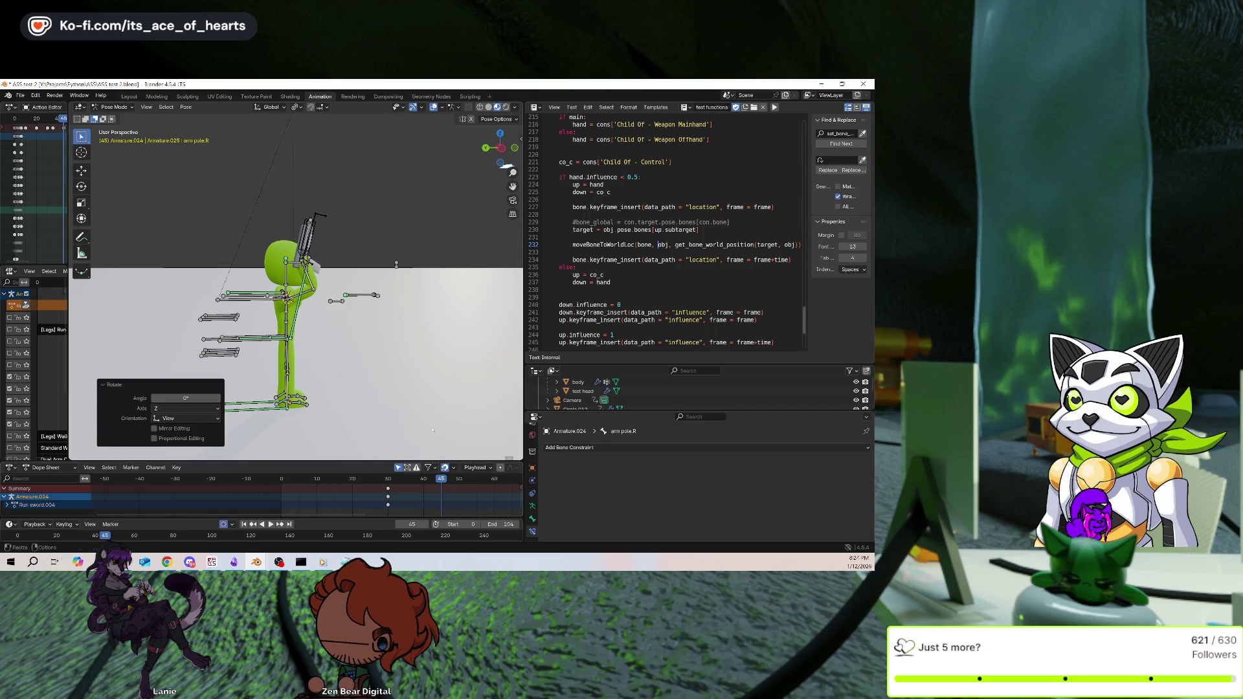
key("i")
left_click(458, 497)
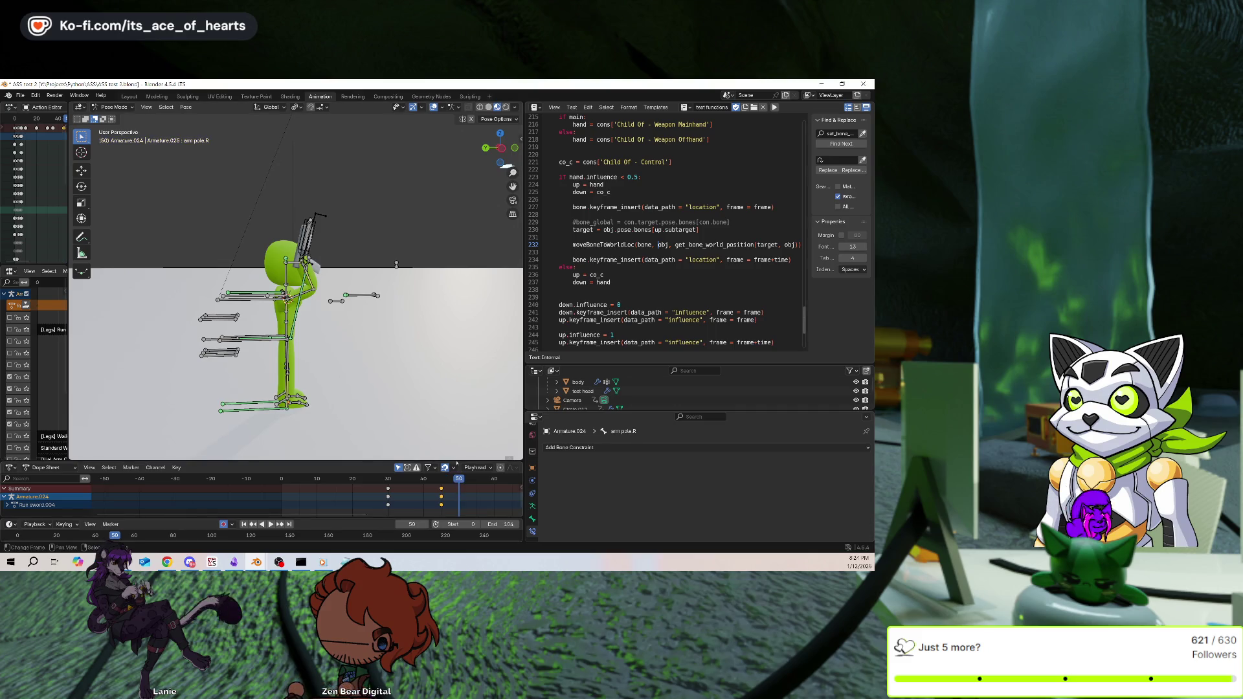
key("i")
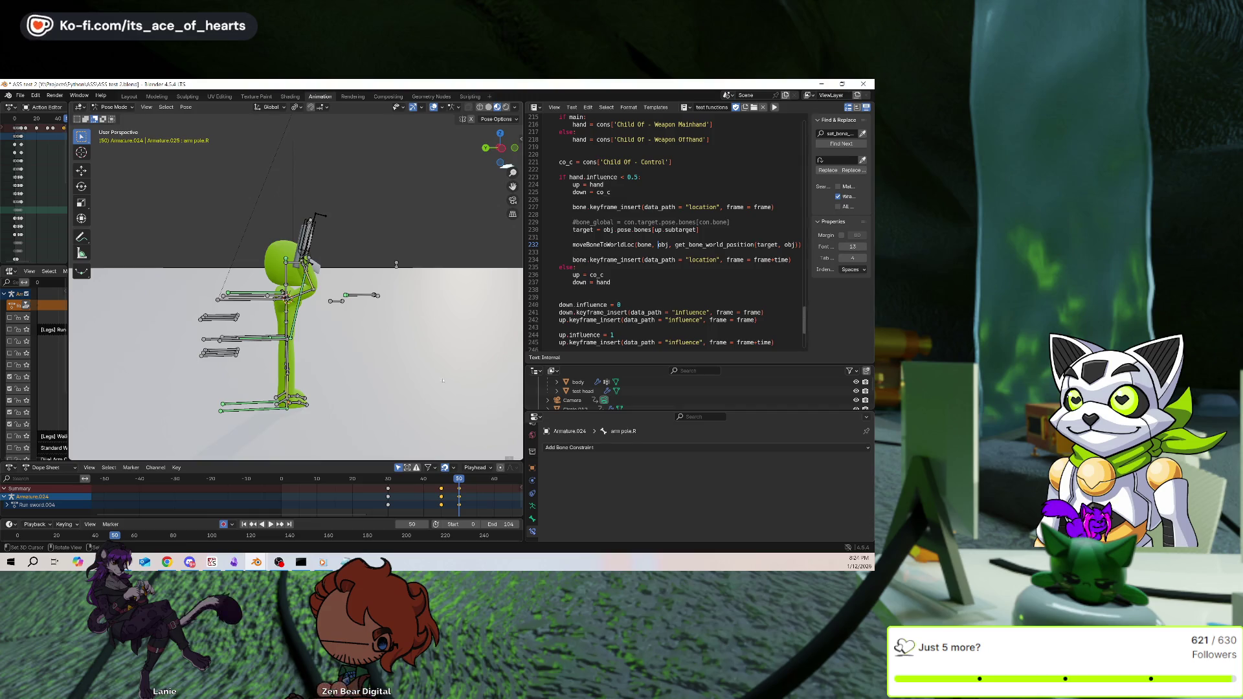
Select weapon locator.R and try an X rotation, then cancel it
mouse_move(312, 262)
middle_mouse_down()
mouse_move(335, 168)
mouse_move(279, 231)
middle_mouse_up()
left_click(318, 263)
key("r")
key("x")
key("Escape")
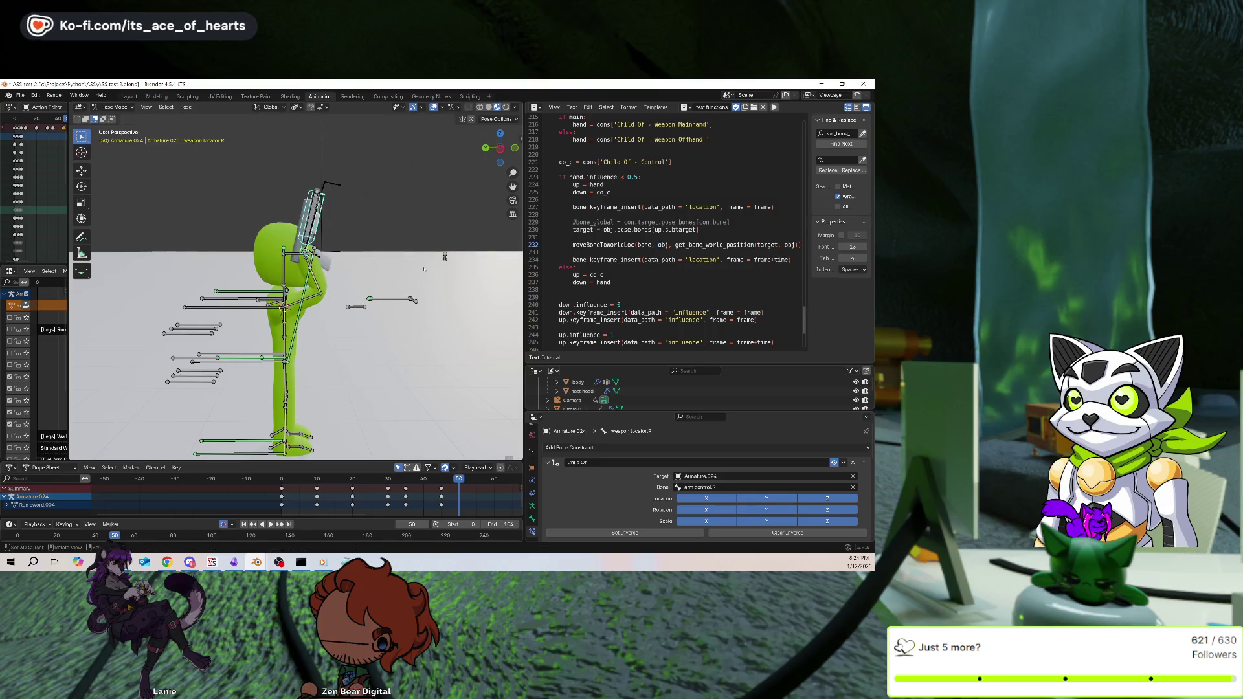
Rotate the weapon locator about X, tilting the gun level at about 79°
key("r")
key("x")
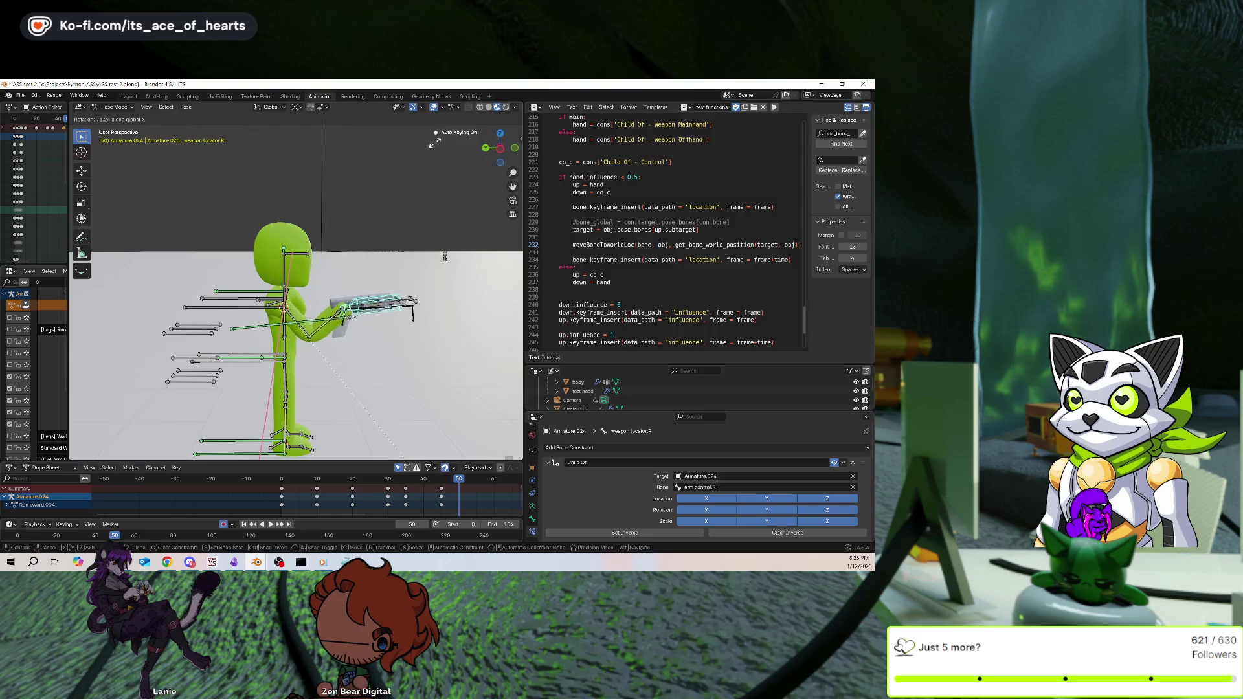
left_click(437, 220)
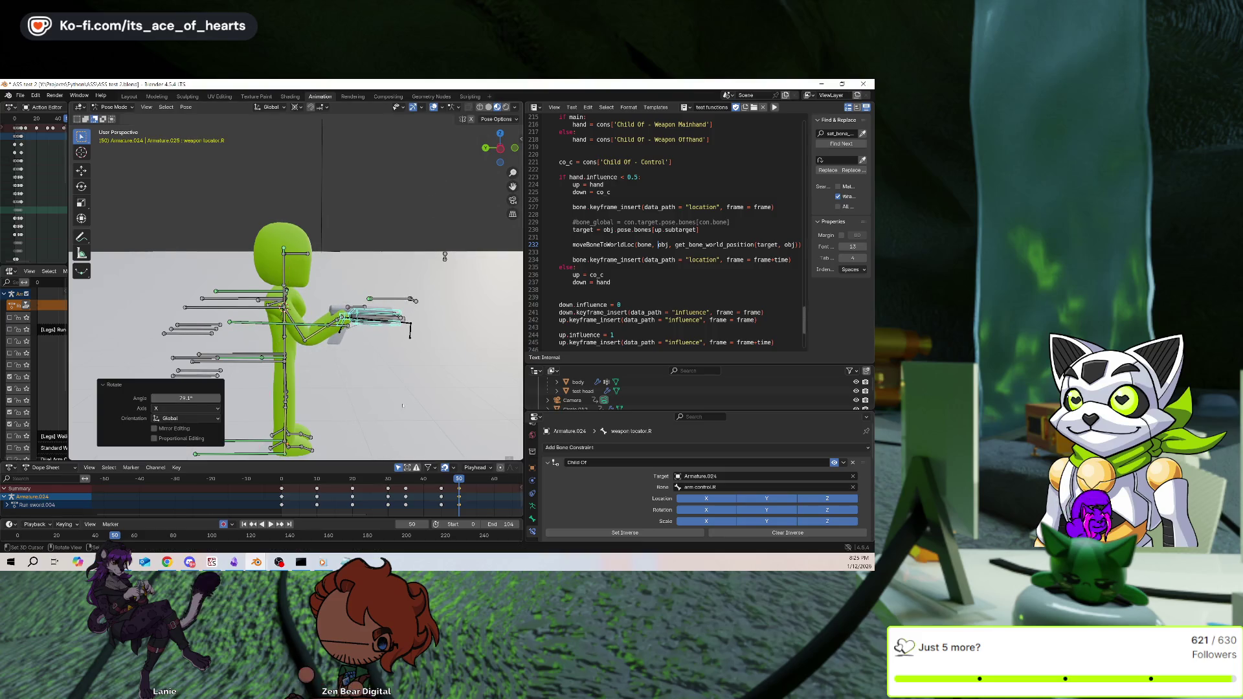
middle_click_drag(402, 406, 439, 330)
key("r")
key("x")
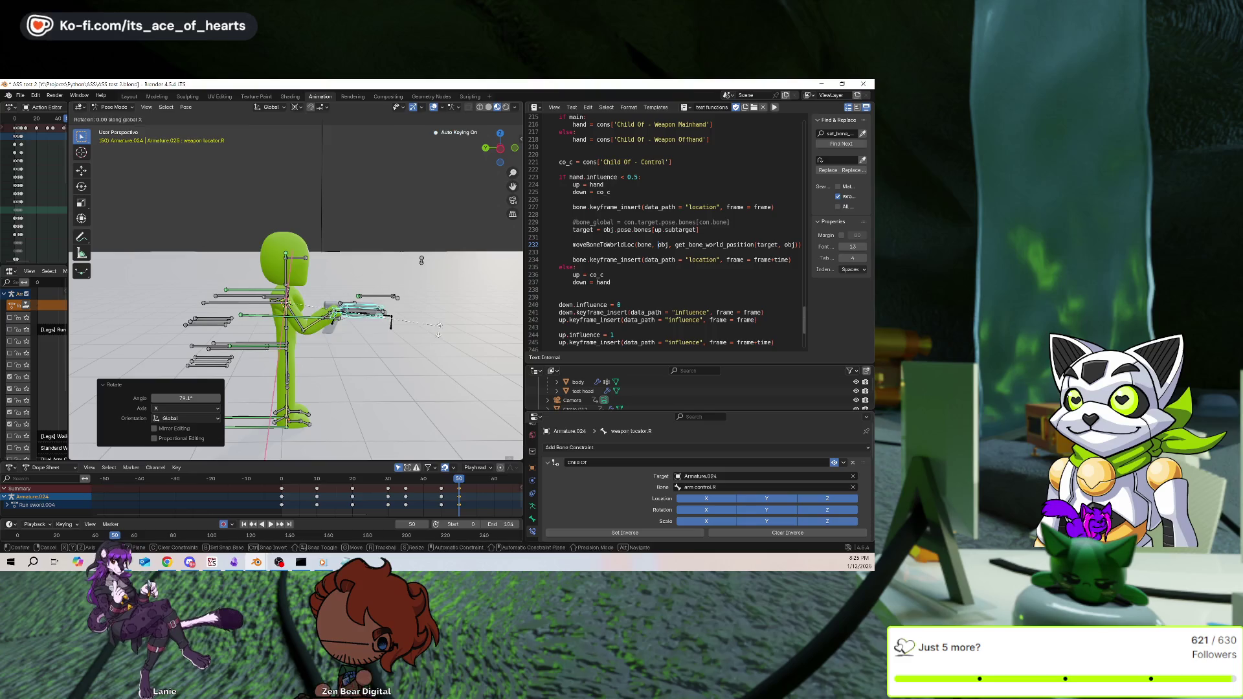
left_click(363, 414)
key("g")
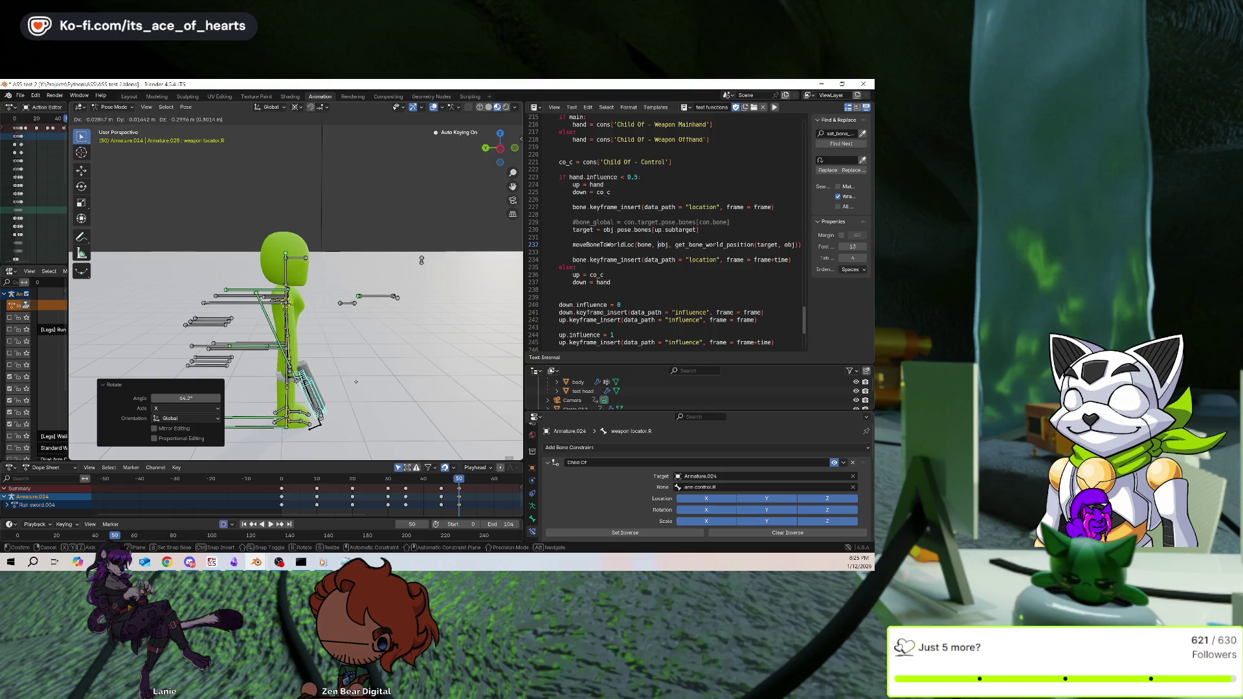
key("Escape")
Return to frame 45, undo recent changes, and remove the weapon keyframe at frame 50
left_click(440, 510)
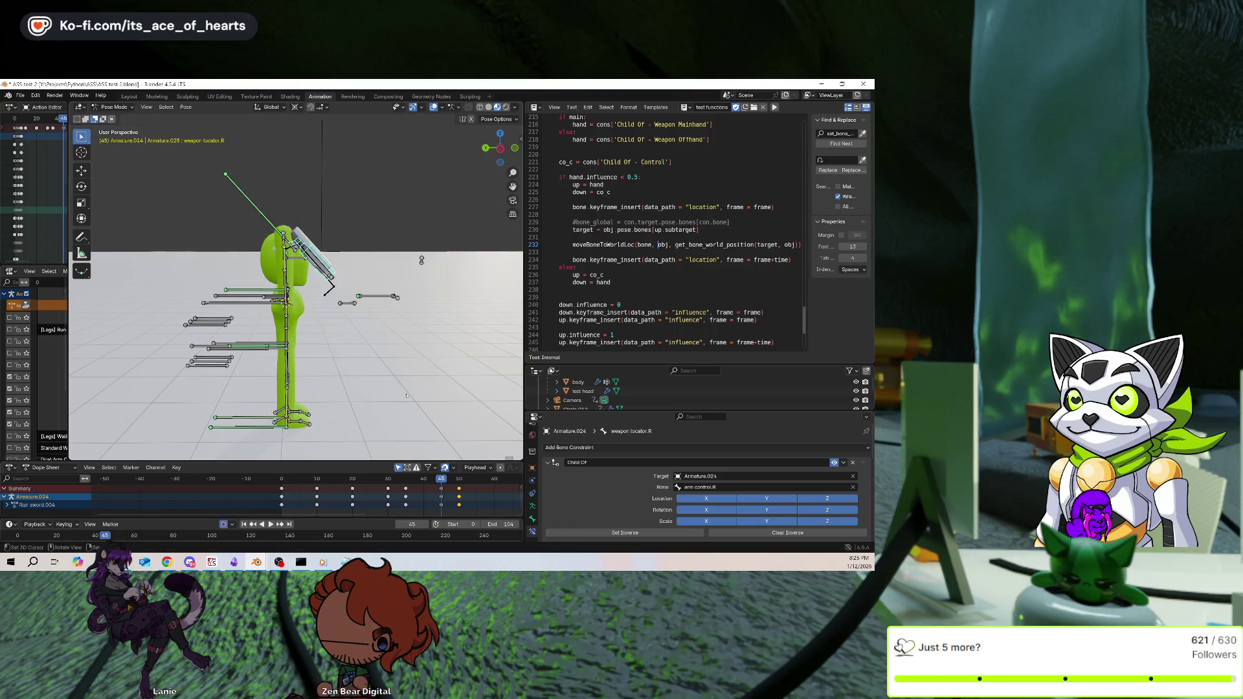
key("ctrl+z")
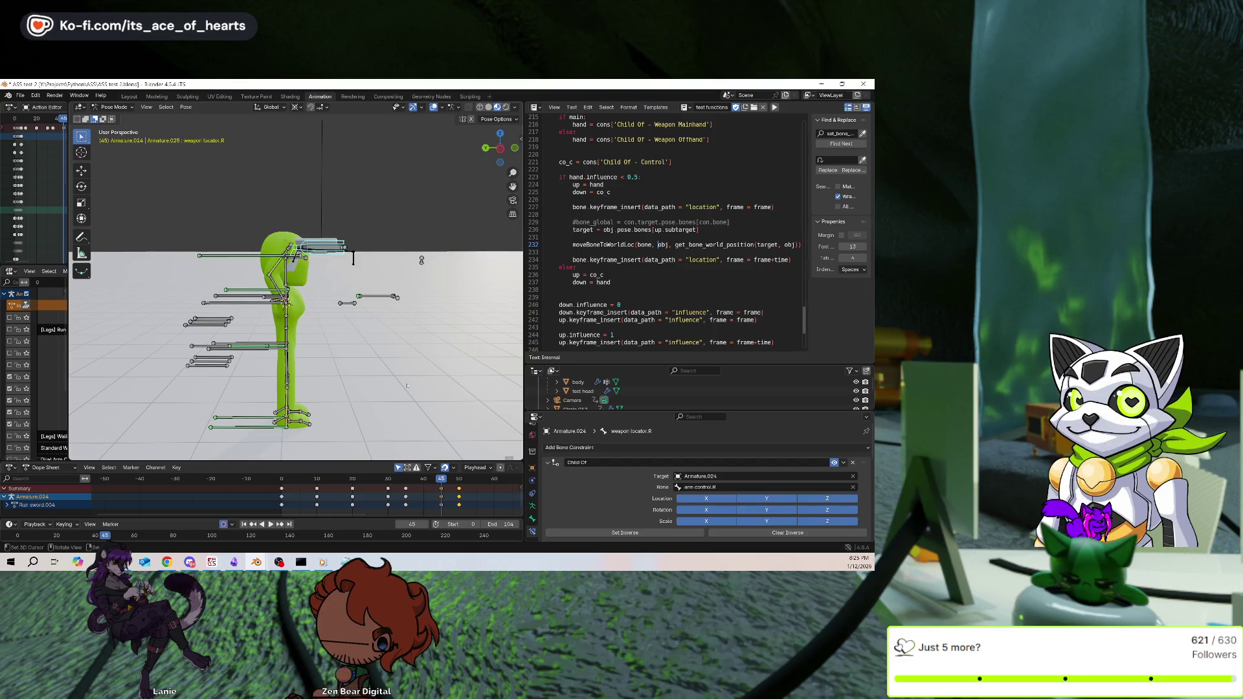
key("ctrl+z")
key("Up")
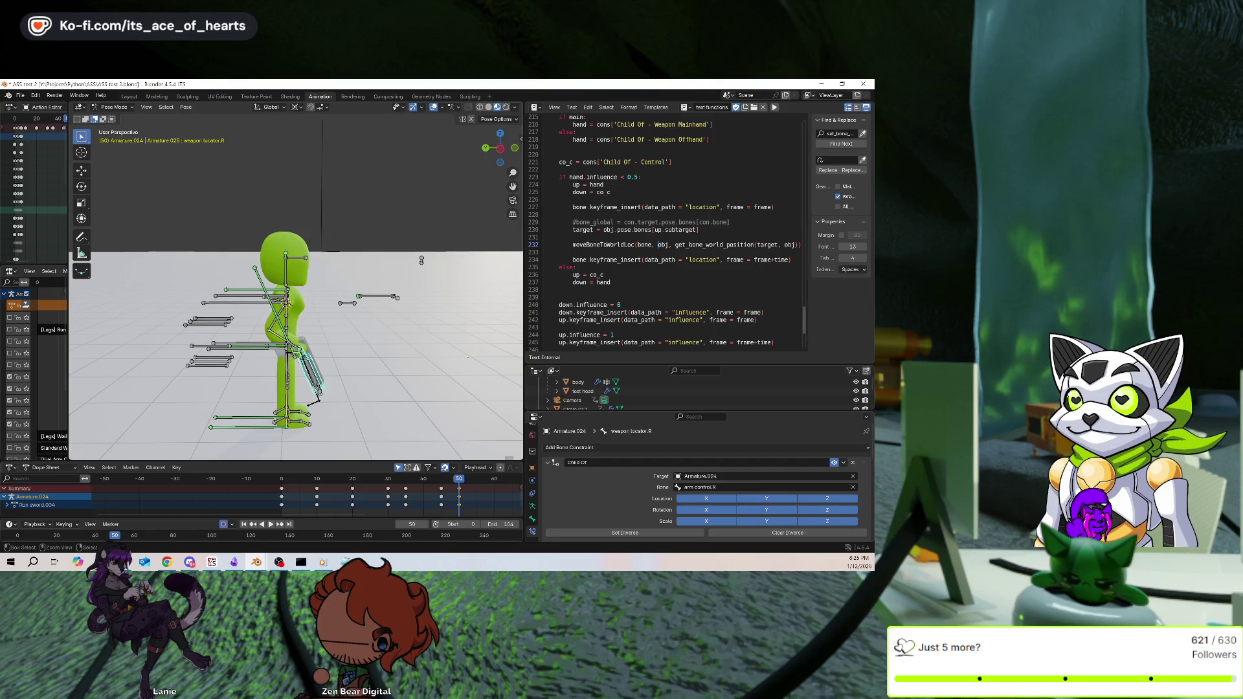
key("ctrl+z")
key("ctrl+z")
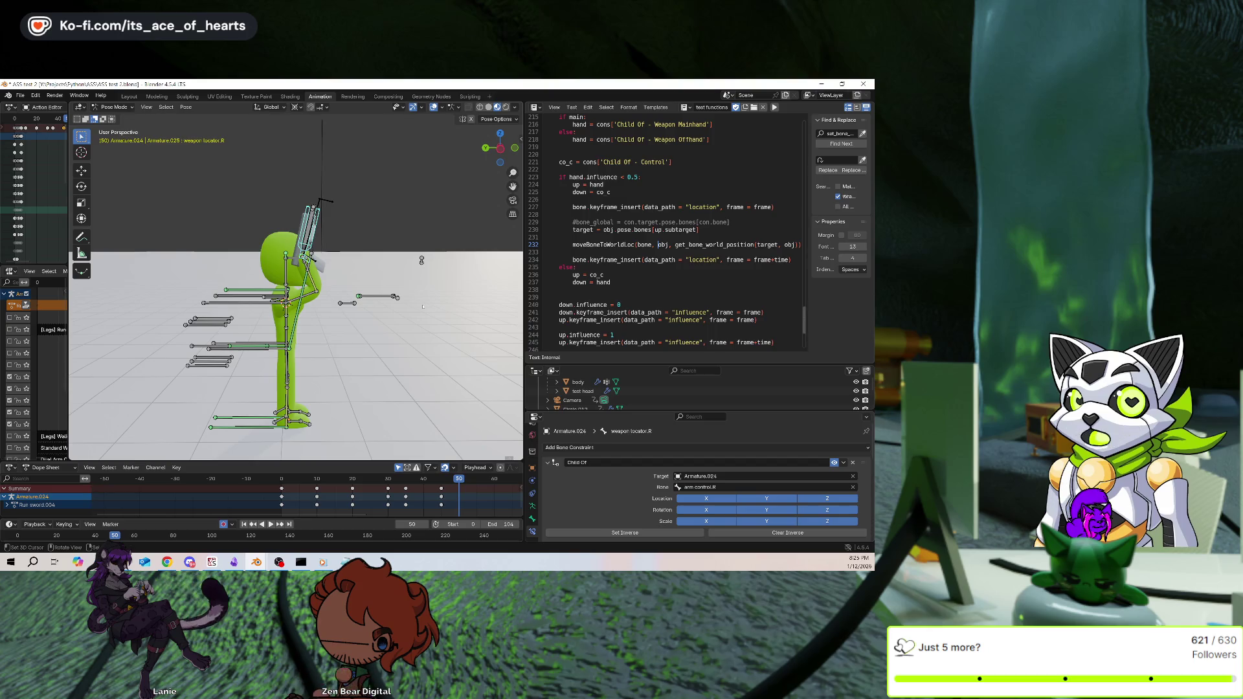
Copy the current pose and paste it at frame 46 as an early hold
scroll(423, 306, "up", 2)
key("ctrl+c")
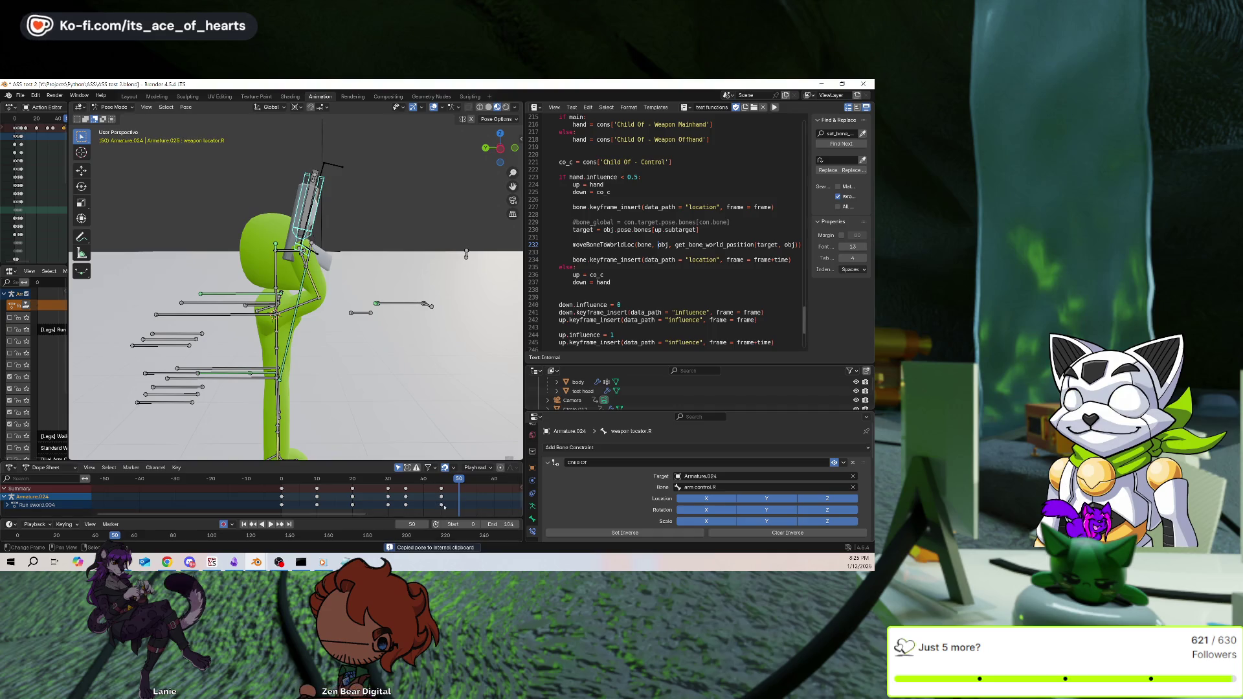
left_click_drag(444, 507, 443, 506)
key("ctrl+v")
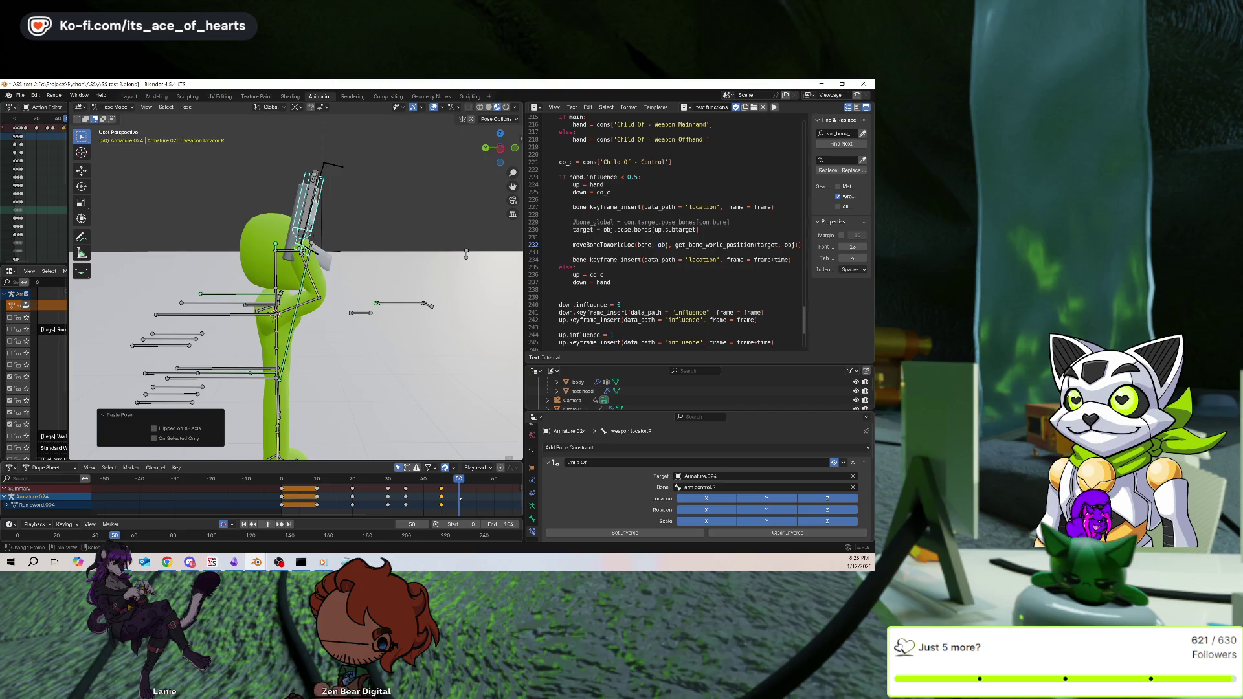
key("Escape")
At frame 55, paste the pose and swing the weapon down 74.9° beside the hip
left_click(477, 505)
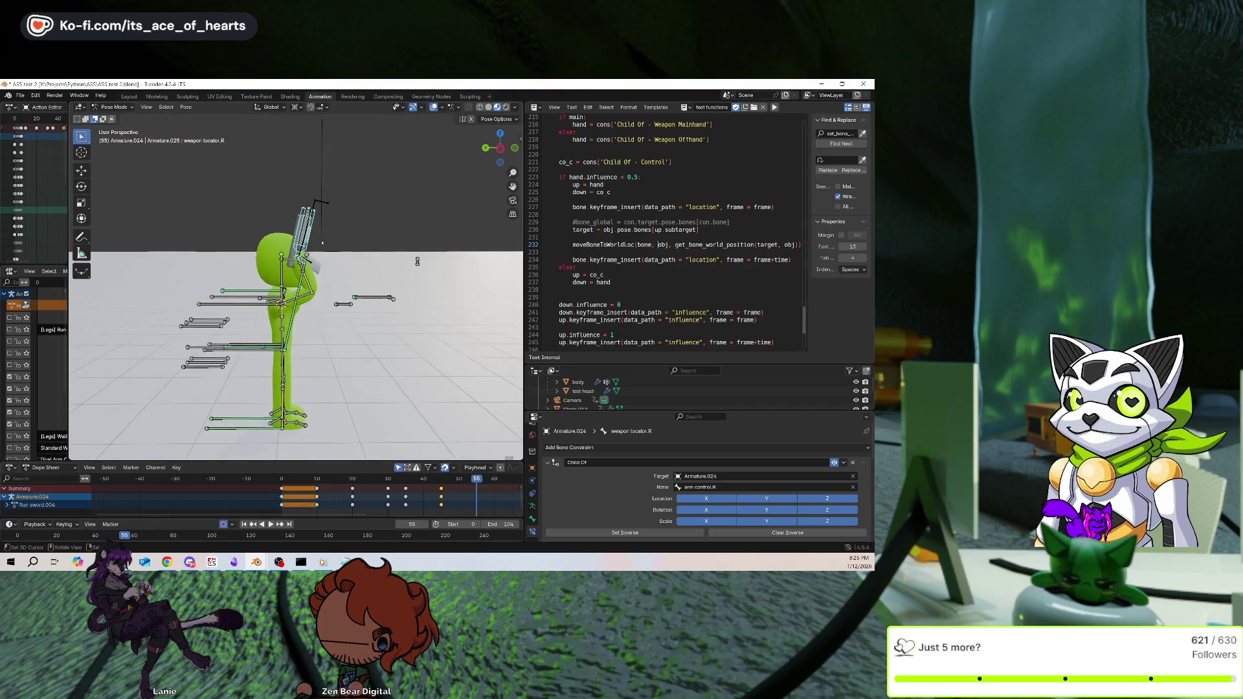
key("ctrl+v")
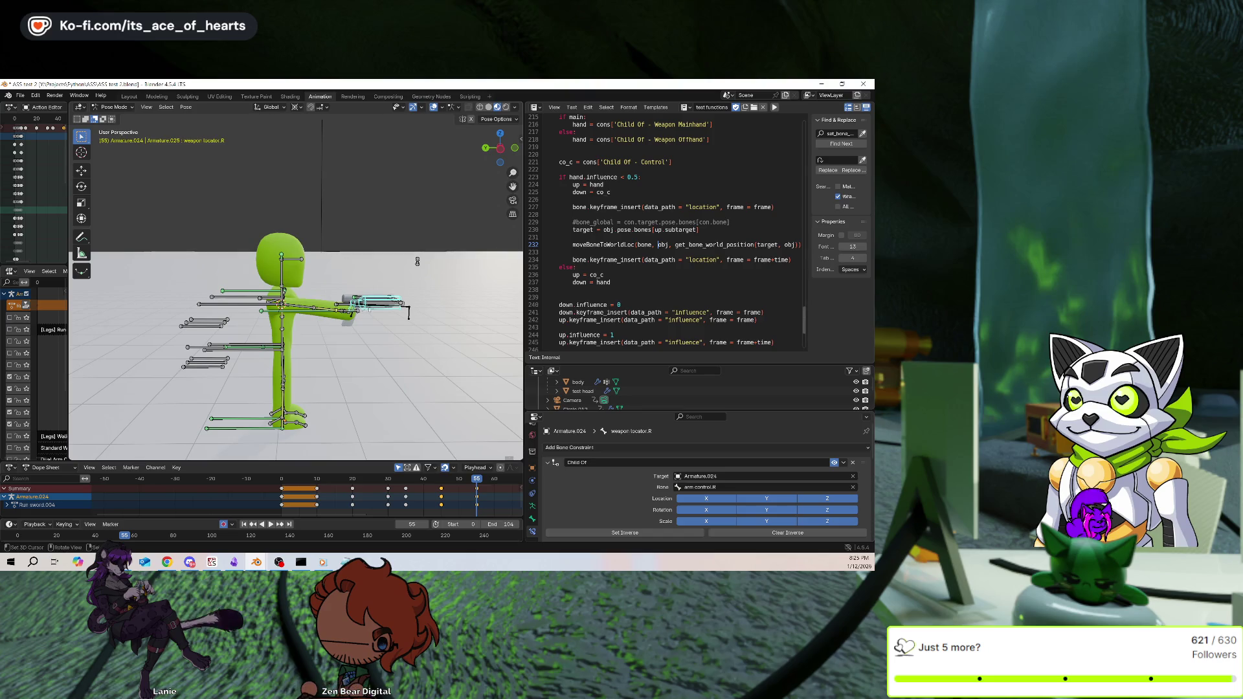
key("r")
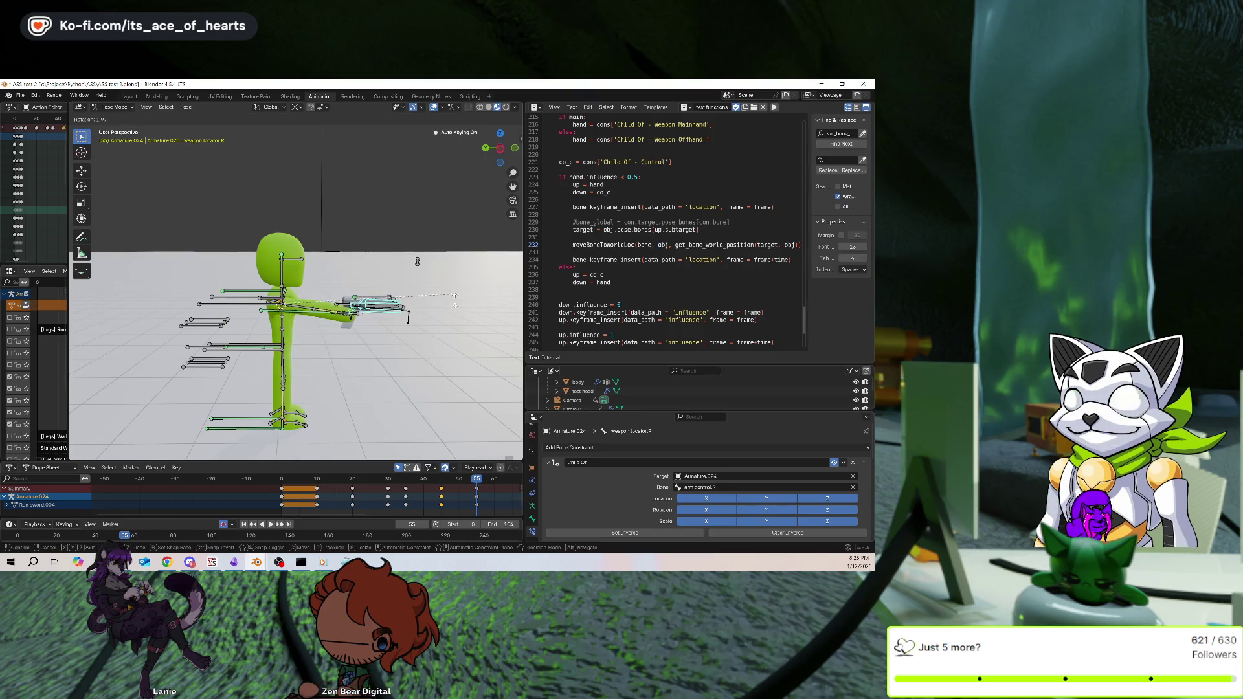
left_click(328, 431)
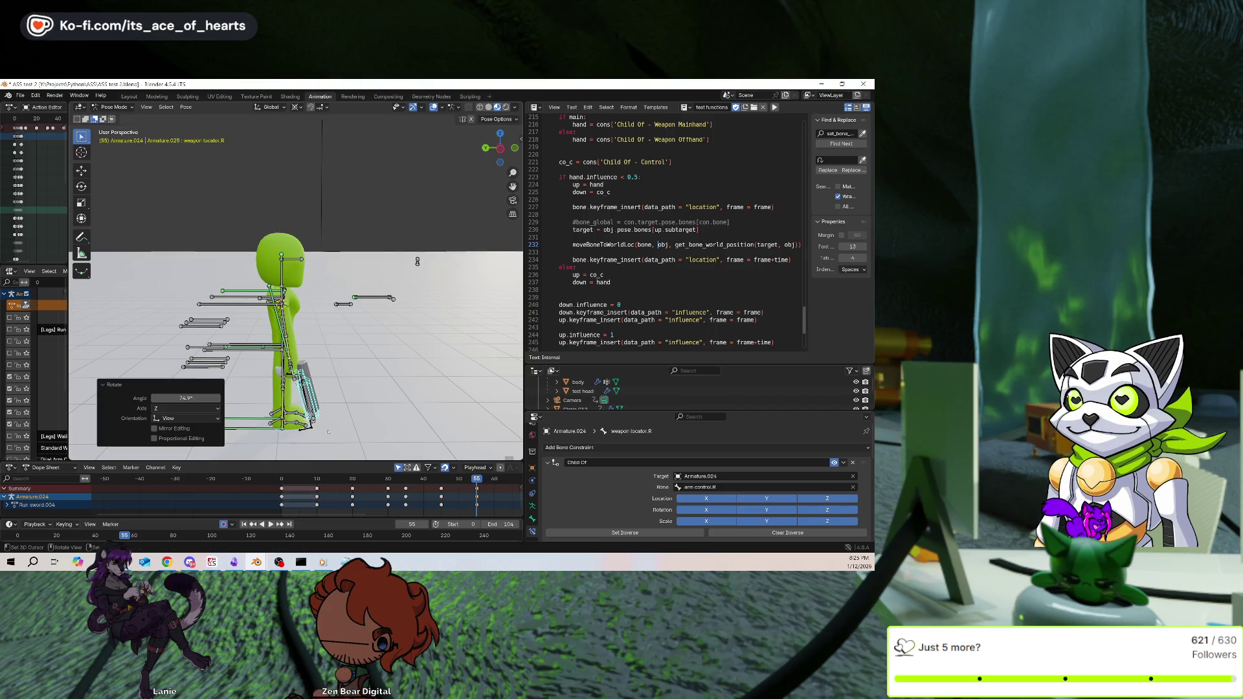
scroll(321, 167, "down", 8)
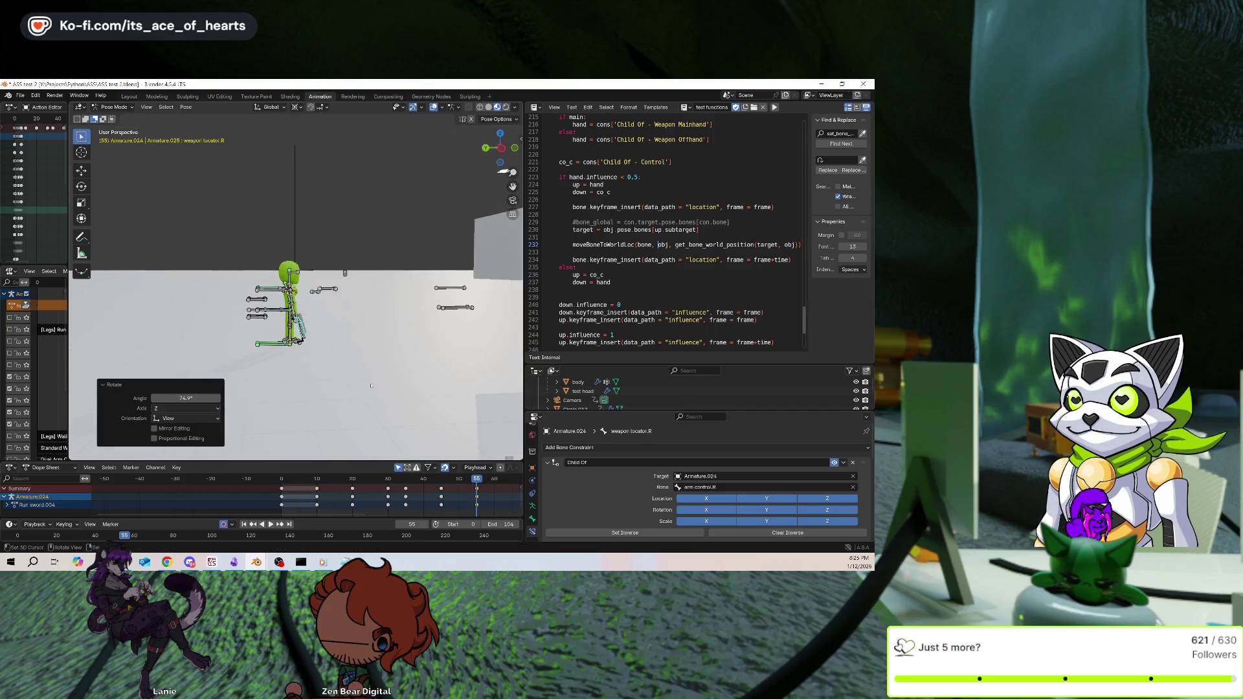
Check arm pole.R at frames 45 and 40, then hide overlays for a three-quarter view of the model
left_click(312, 153)
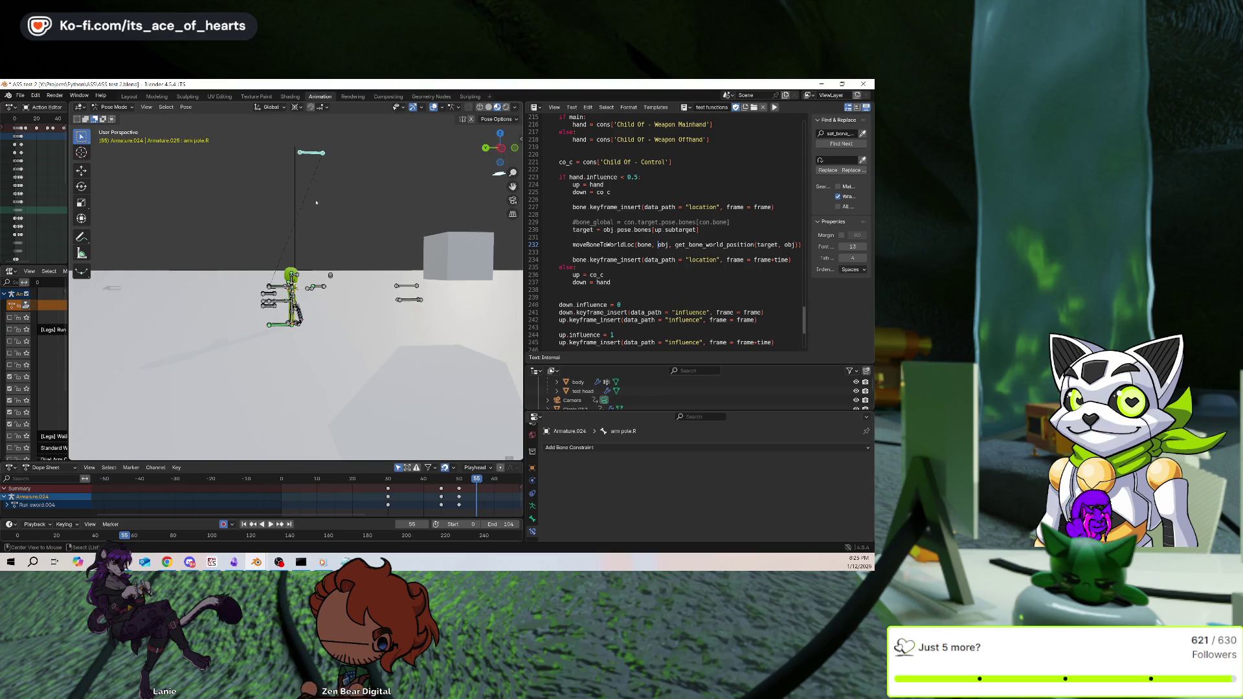
key("Down")
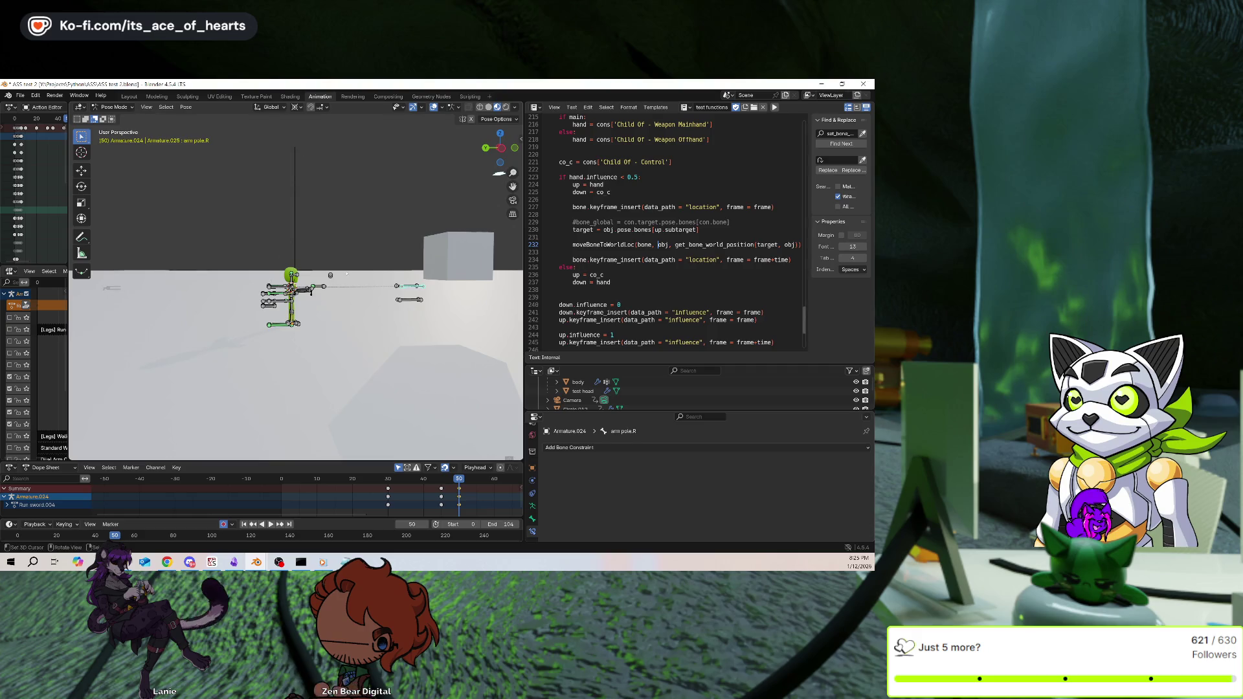
scroll(346, 274, "up", 5)
mouse_move(356, 298)
middle_mouse_down()
mouse_move(365, 318)
mouse_move(372, 307)
middle_mouse_up()
left_click_drag(479, 511, 268, 509)
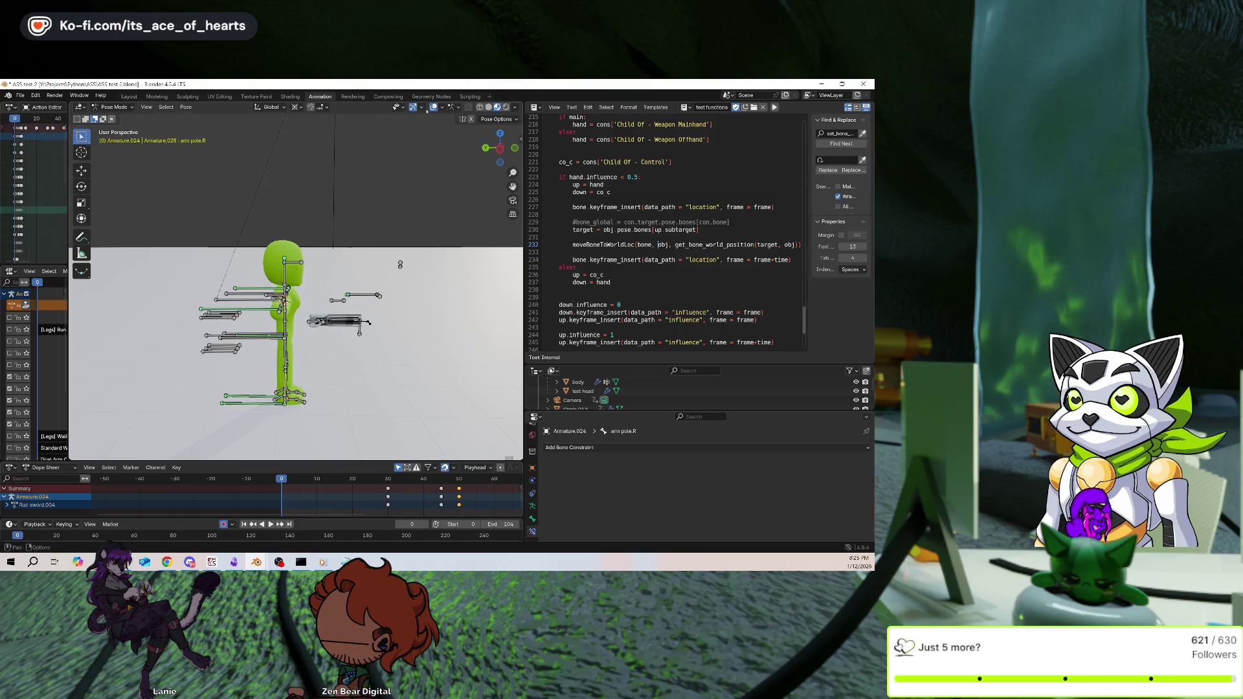
key("shift+alt+z")
middle_click_drag(400, 264, 361, 295)
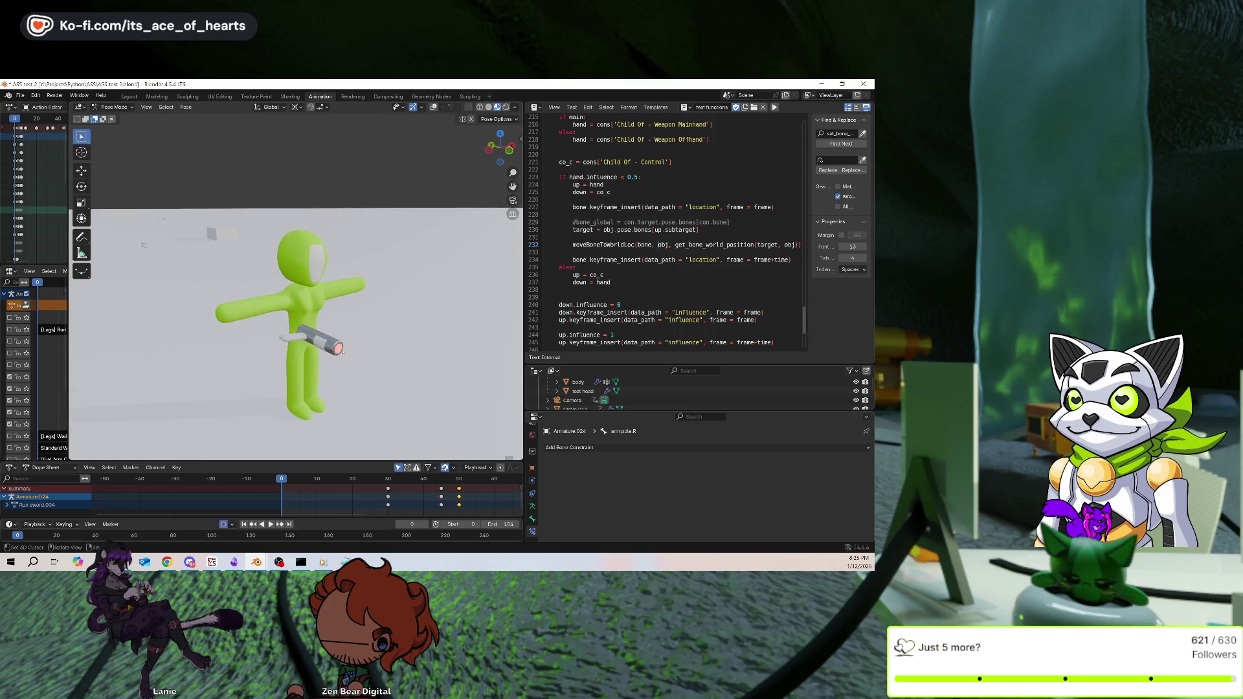
Play the draw animation from a frontal view, pause past frame 100, and return to frame 0
middle_click_drag(353, 357, 398, 328)
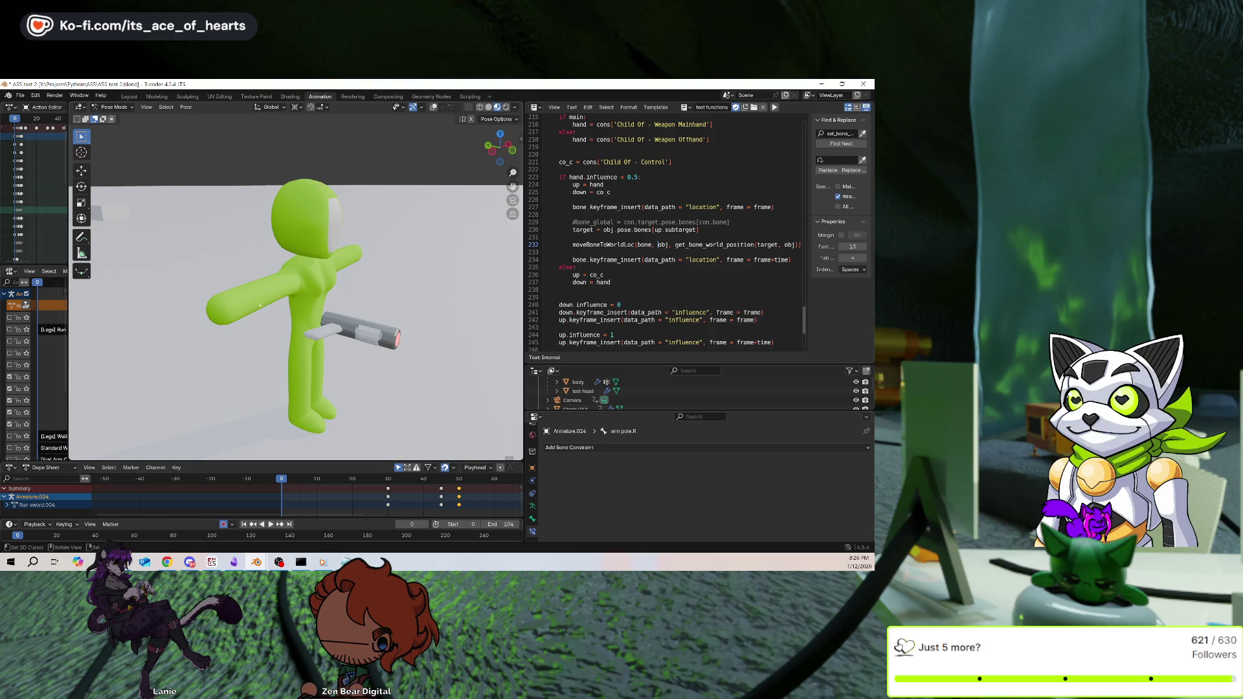
left_click(271, 525)
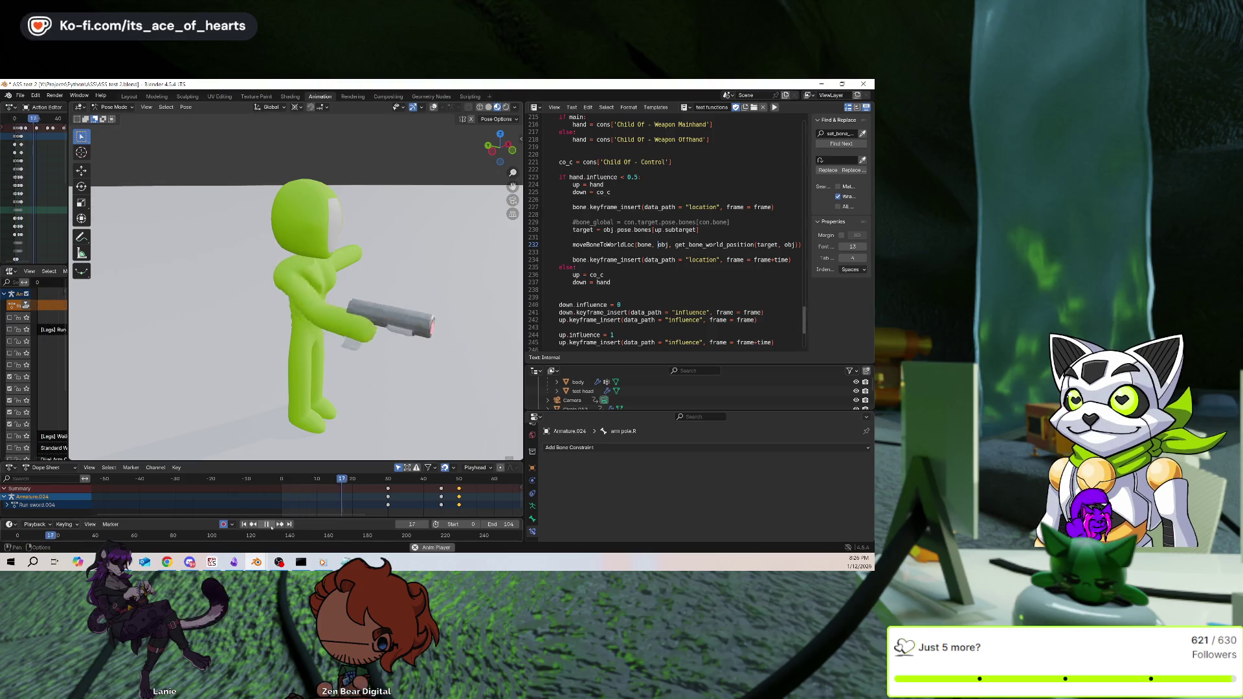
left_click(267, 525)
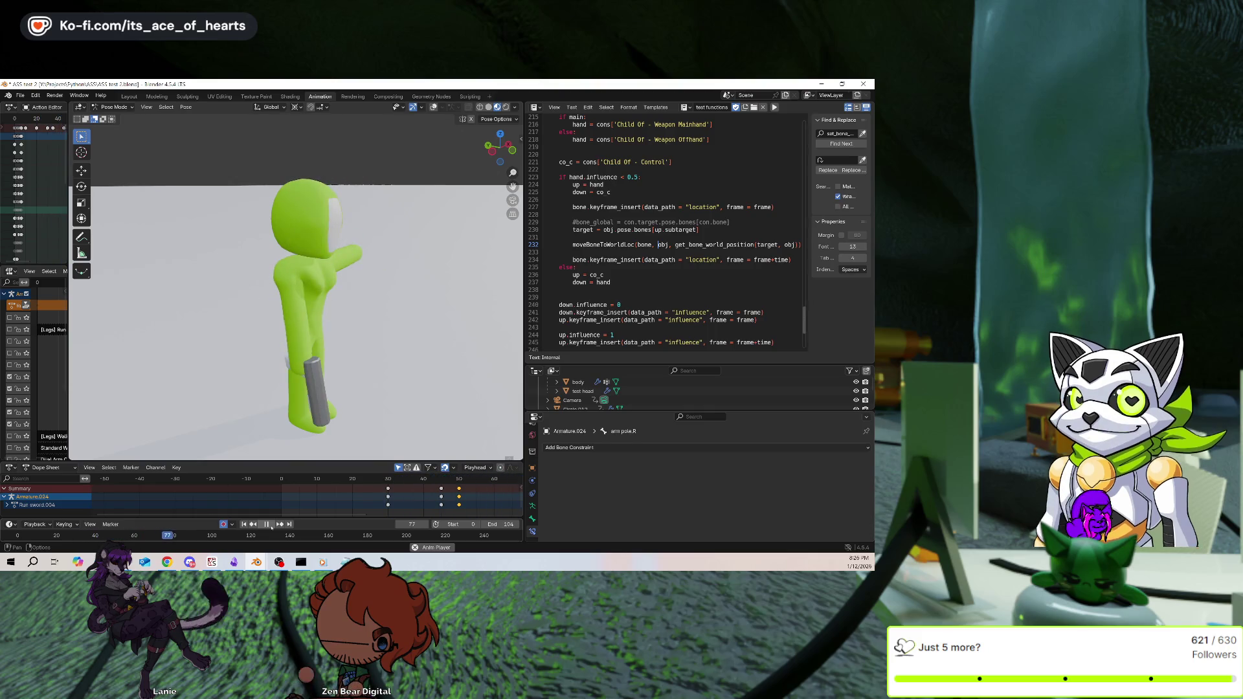
left_click(244, 524)
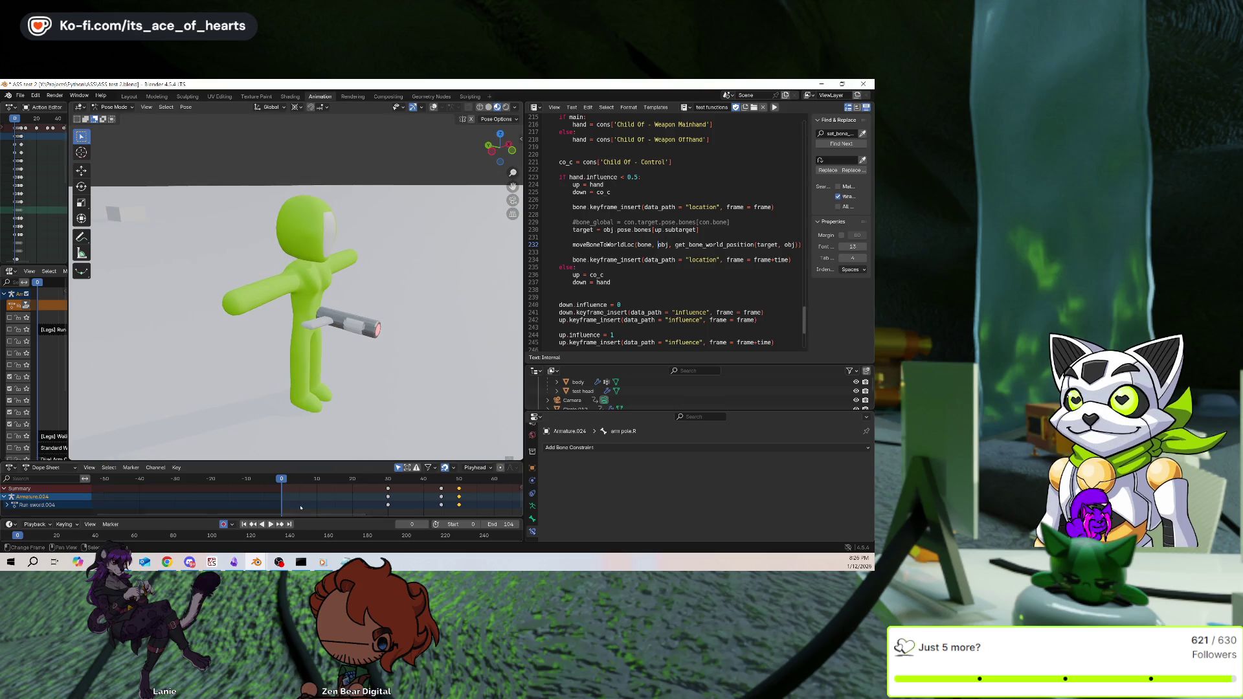
Show the bones, select all, scale their keyframes by 2, and set the end frame to 127
key("shift+alt+z")
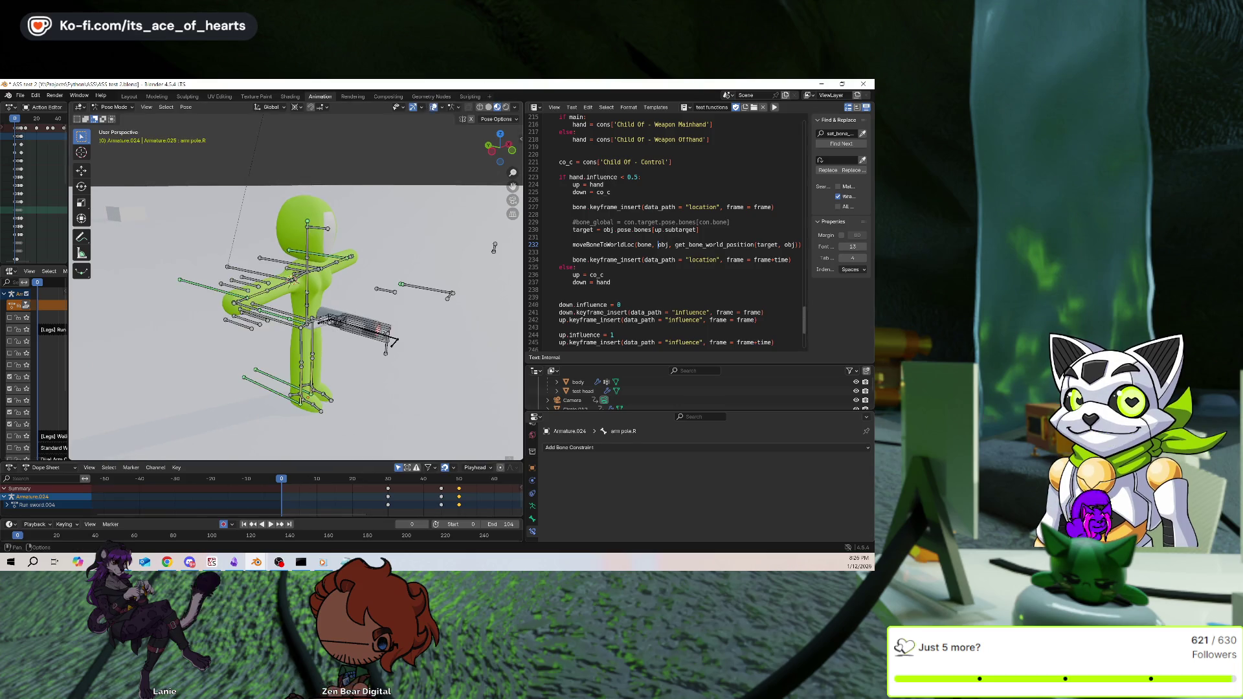
key("a")
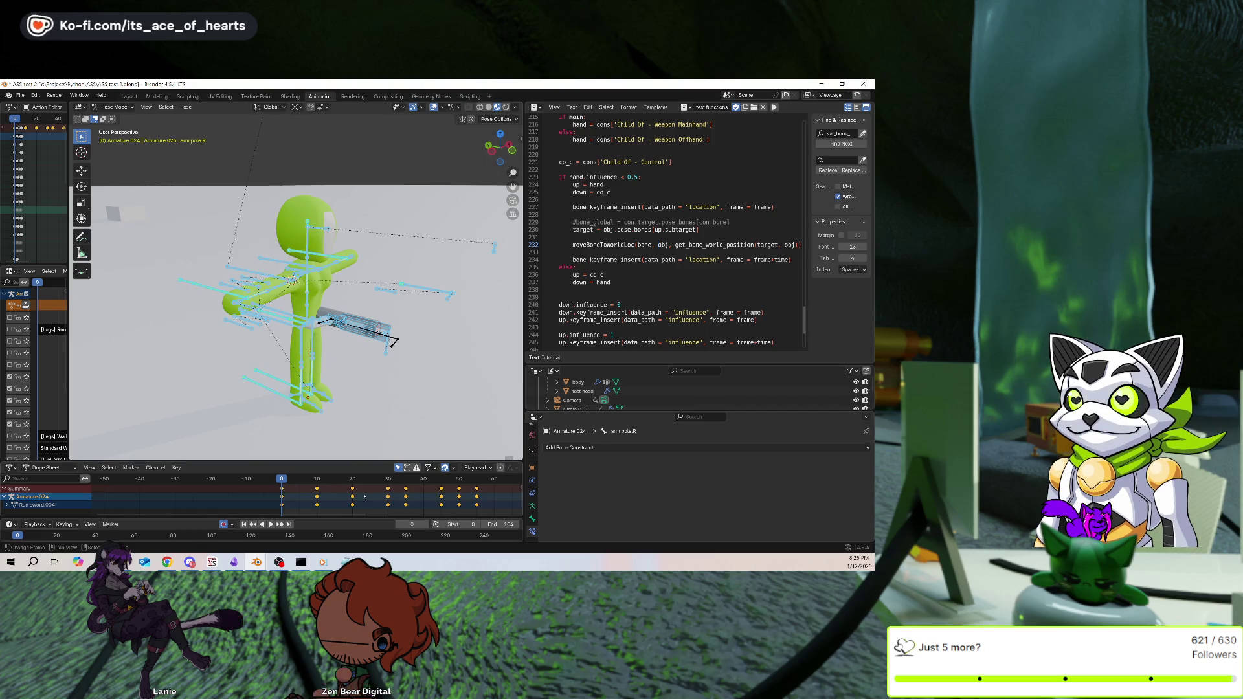
key("s")
key("Return")
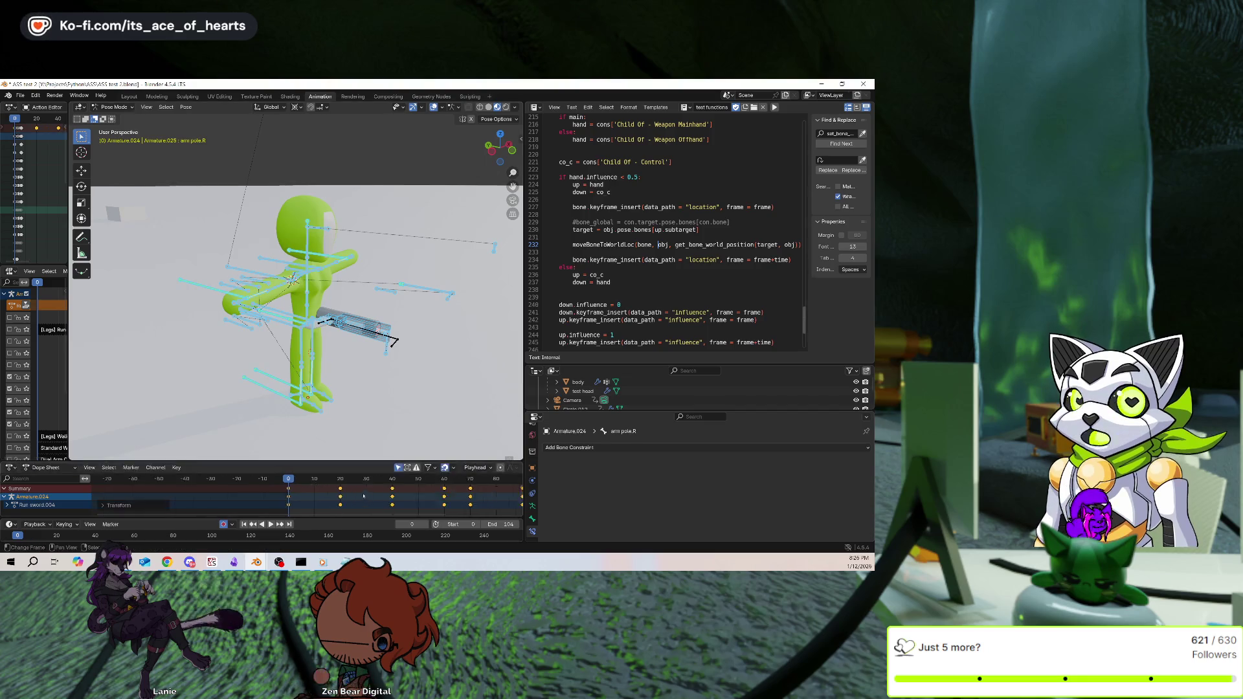
scroll(366, 499, "down", 4)
left_click_drag(487, 527, 487, 527)
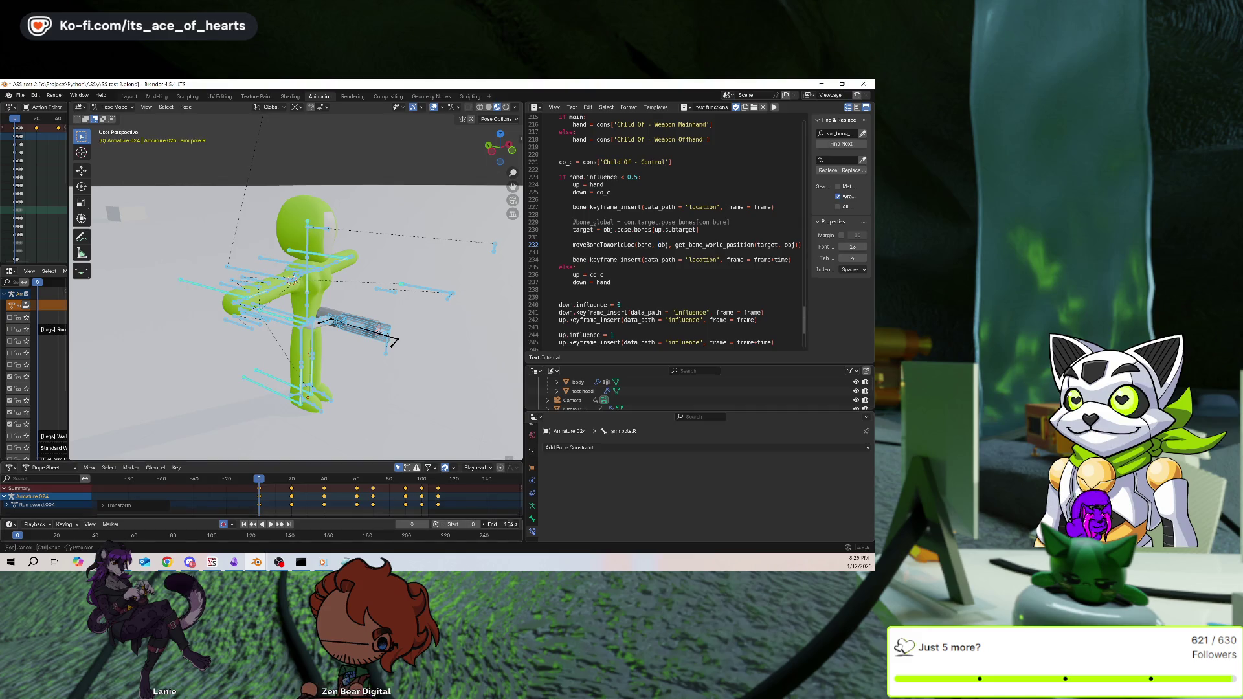
Hide the bones, play the slowed-down draw animation, then show the rig again
left_click(433, 107)
middle_click_drag(363, 279, 391, 285)
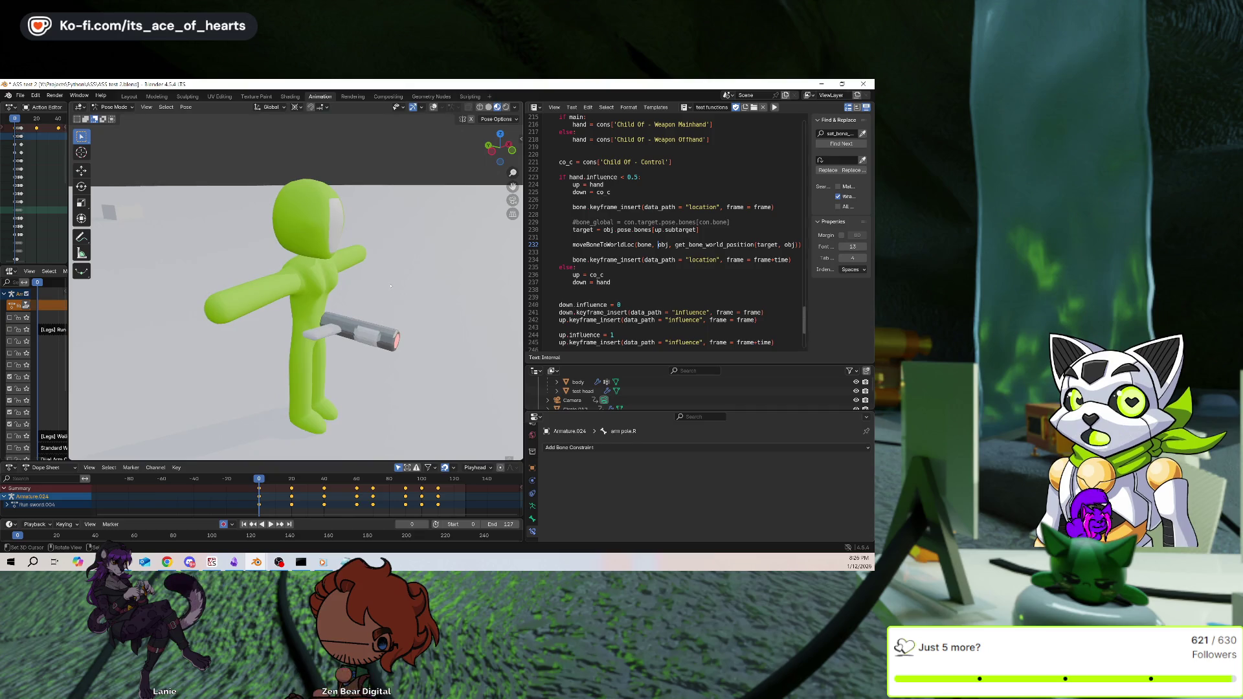
key("space")
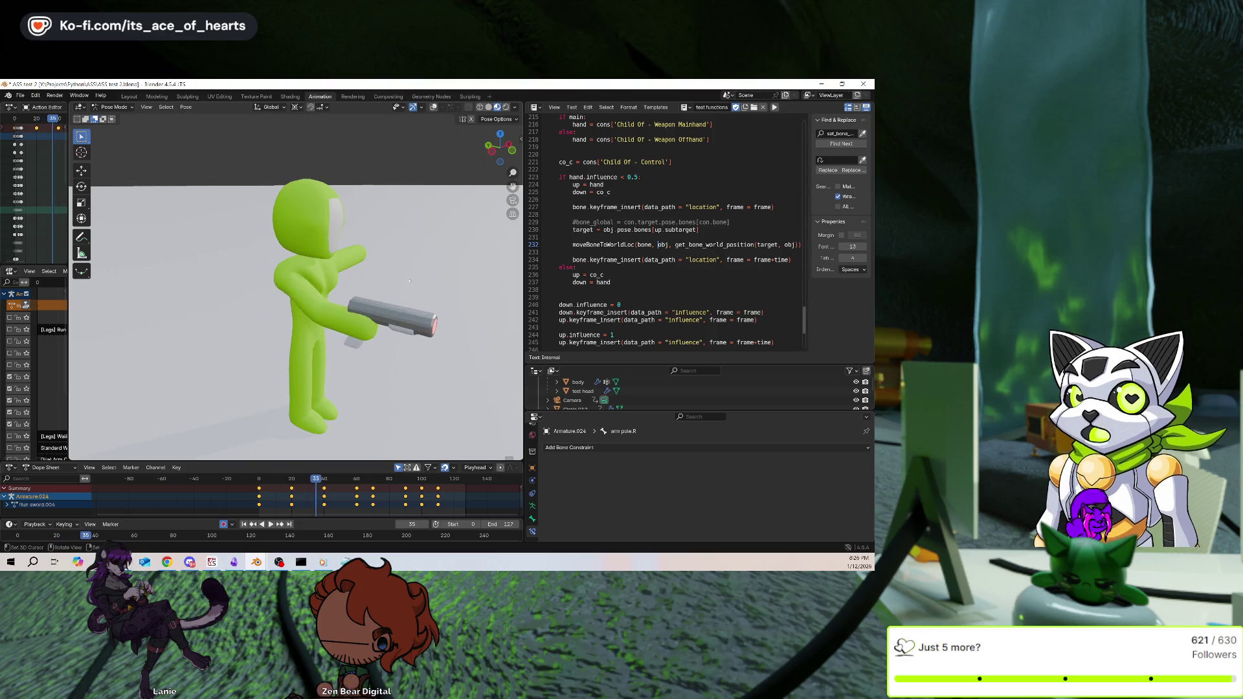
mouse_move(412, 280)
middle_mouse_down()
mouse_move(396, 283)
mouse_move(409, 276)
middle_mouse_up()
key("Left")
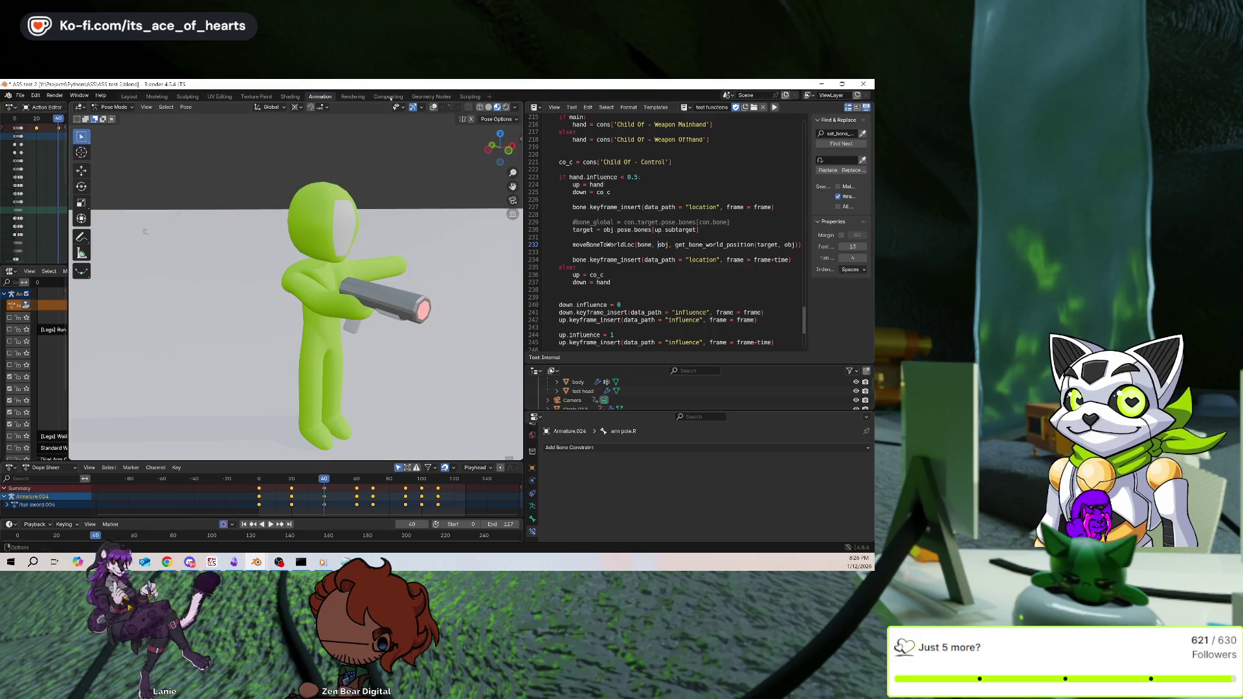
left_click(433, 107)
Select weapon locator.R, then the arm ik.R bone, and scroll through its constraints
left_click(374, 310)
key("g")
middle_click_drag(377, 324, 382, 320)
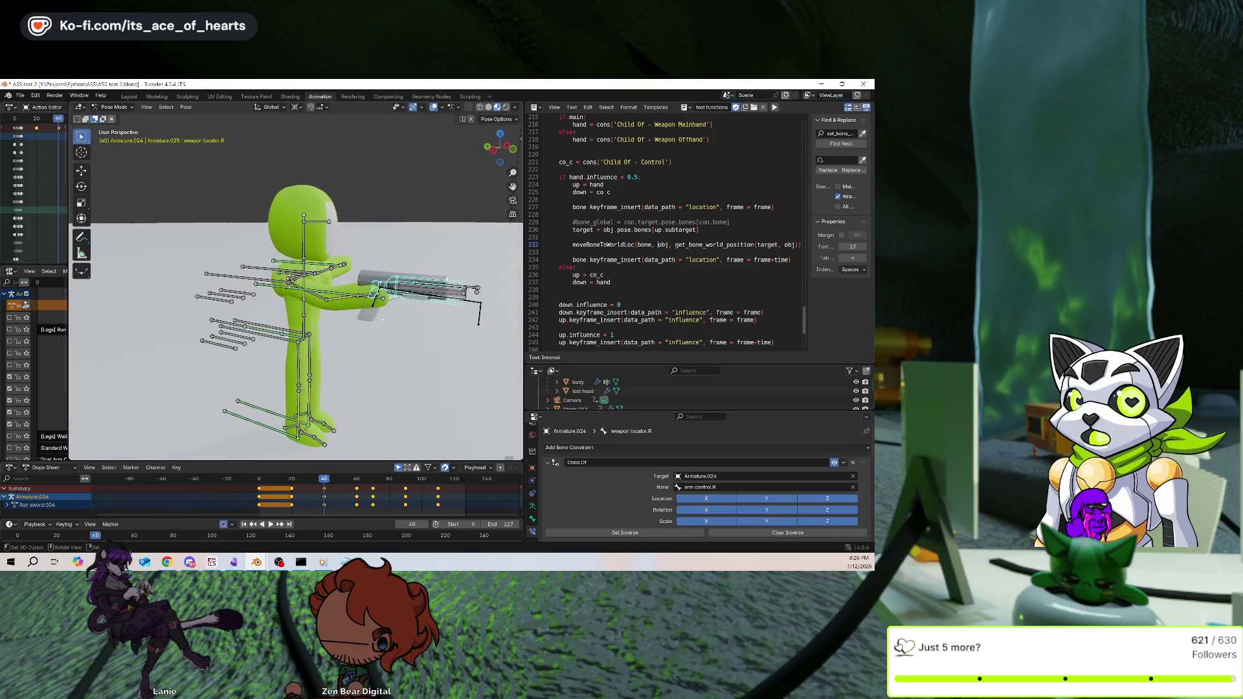
left_click(347, 293)
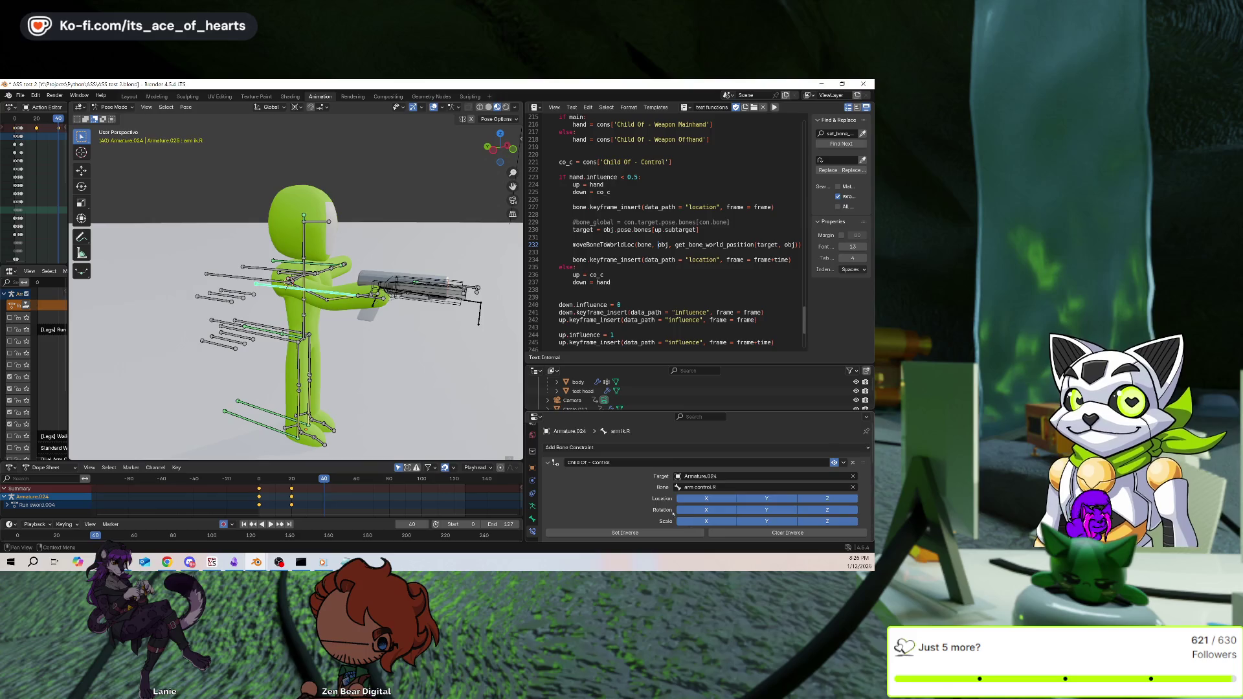
scroll(673, 513, "down", 2)
scroll(652, 475, "down", 5)
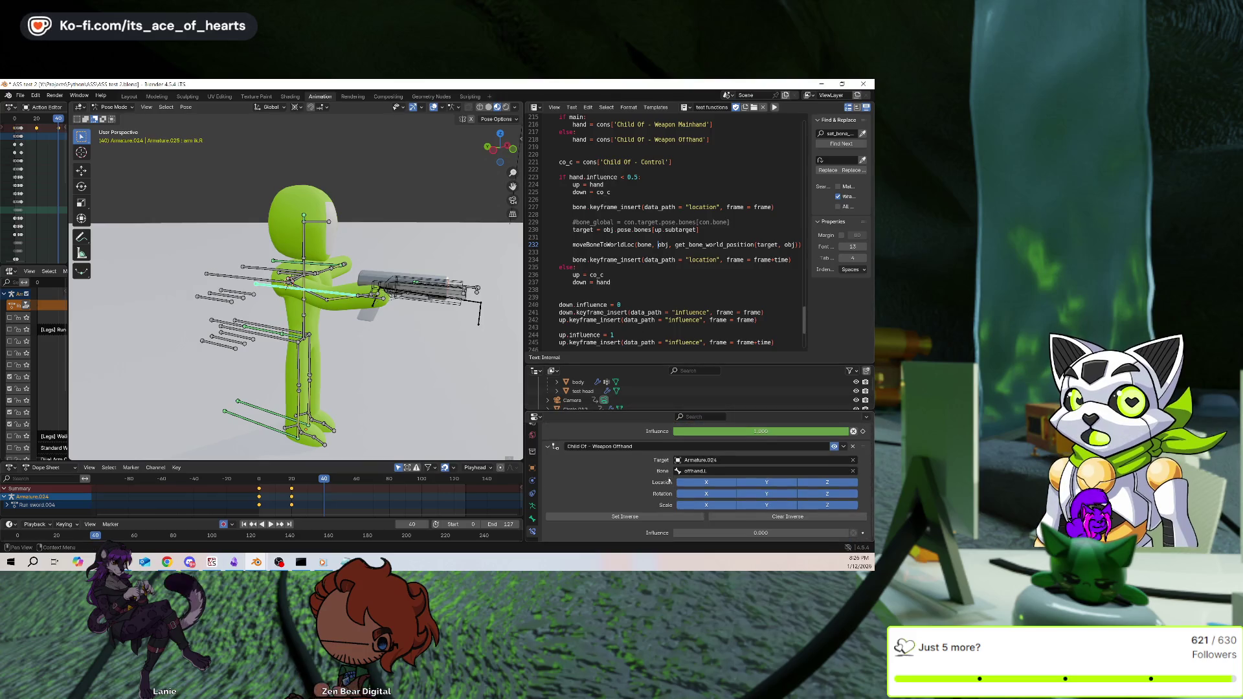
scroll(669, 481, "up", 6)
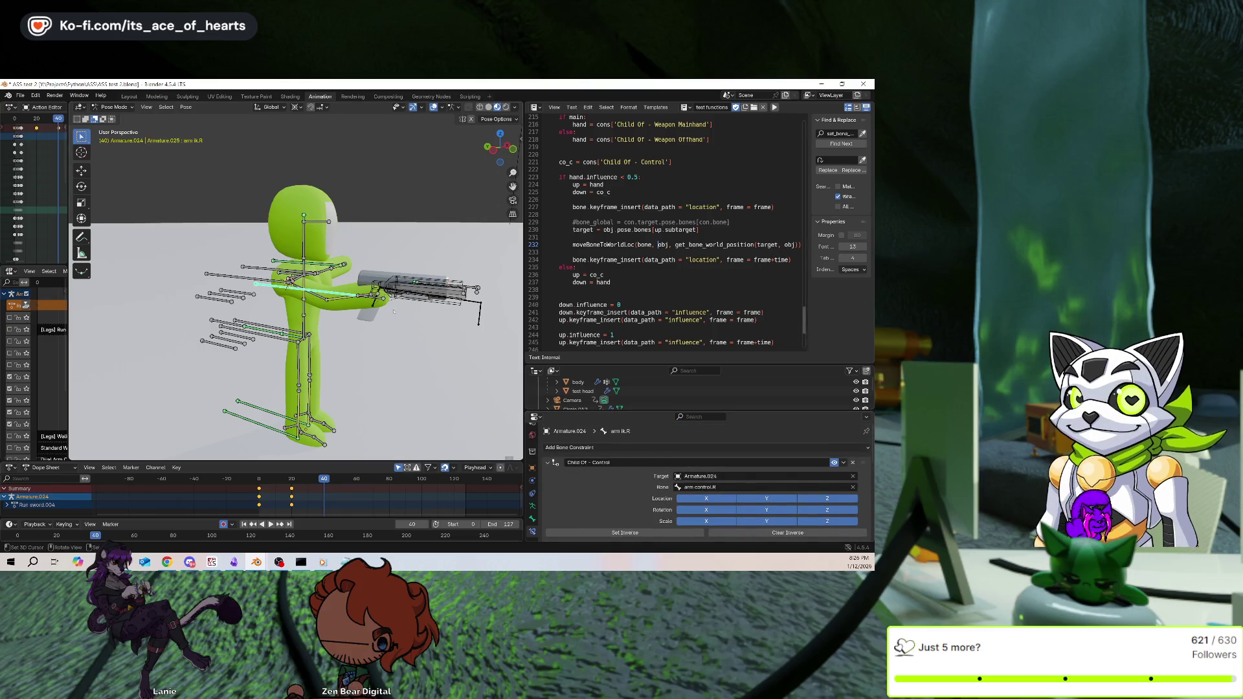
Check the arm.R constraints, reselect arm ik.R, and jump back to frame 0
left_click(347, 300)
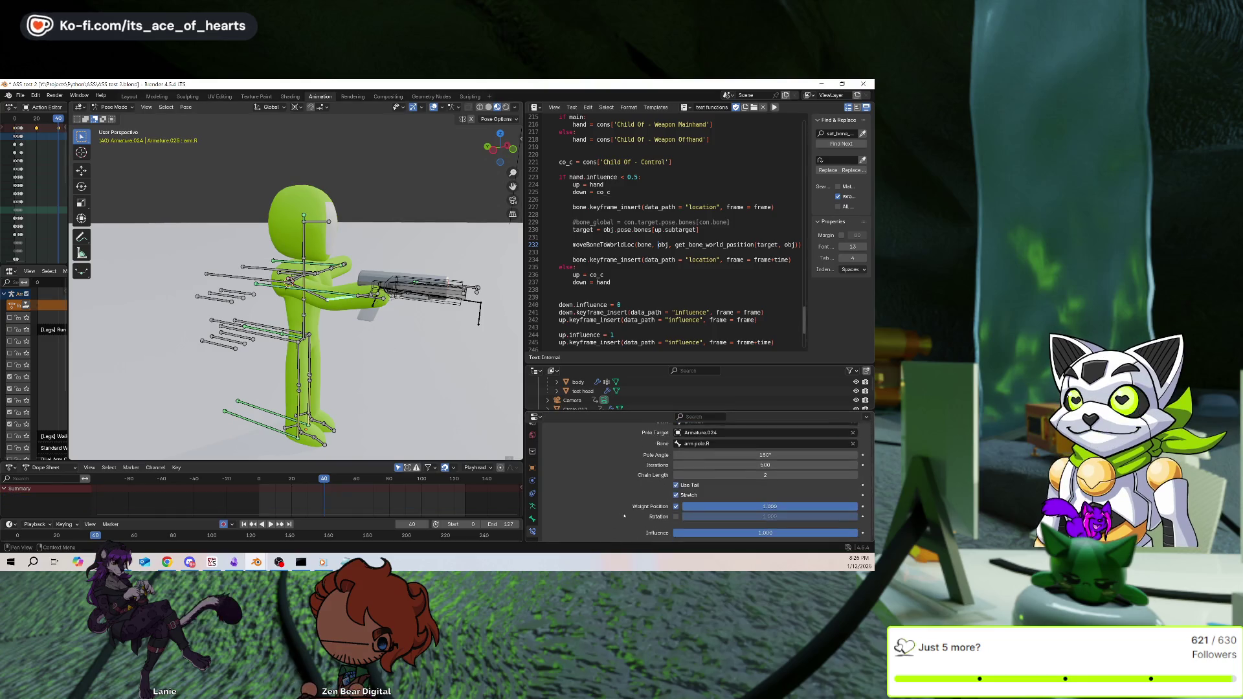
left_click(304, 289)
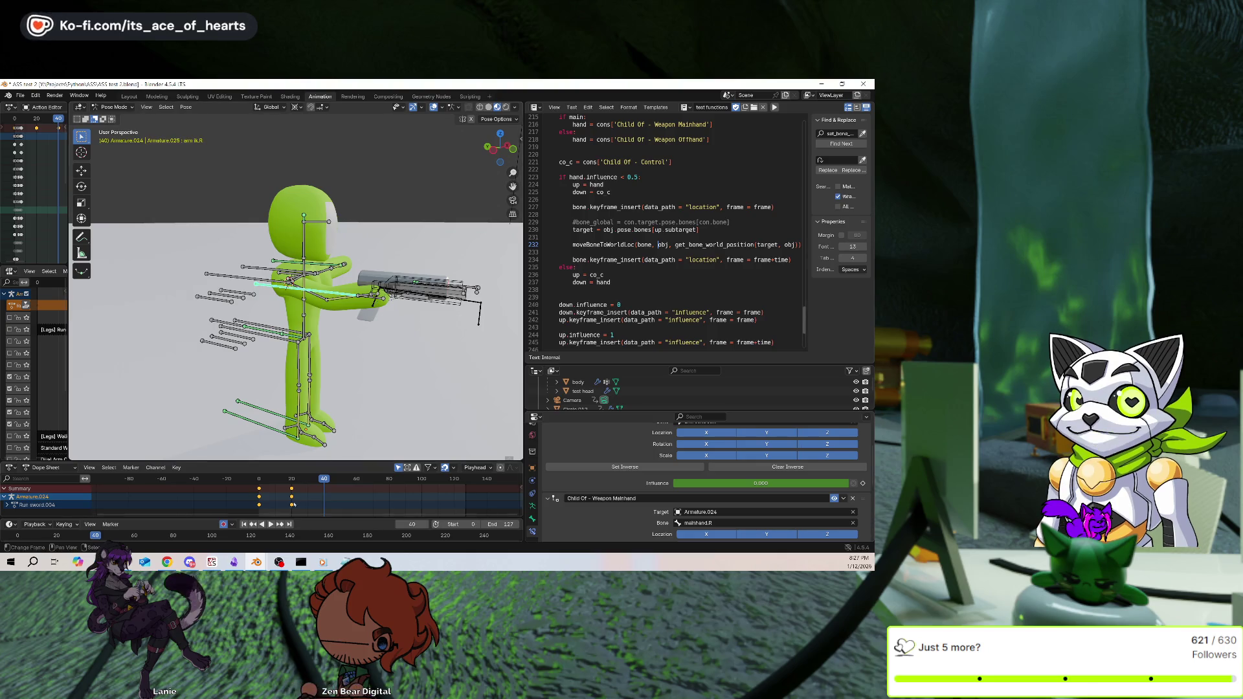
key("shift+Left")
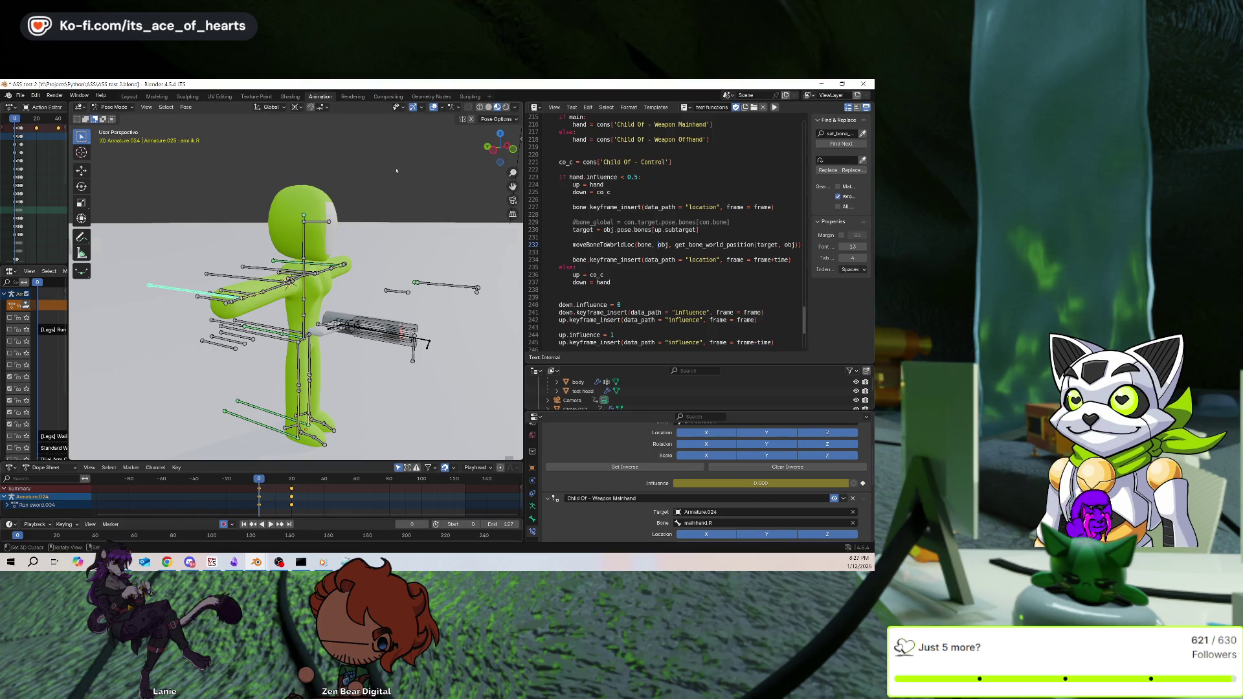
Hide the rig overlays and play the gun-draw animation from hip to aim
left_click(434, 107)
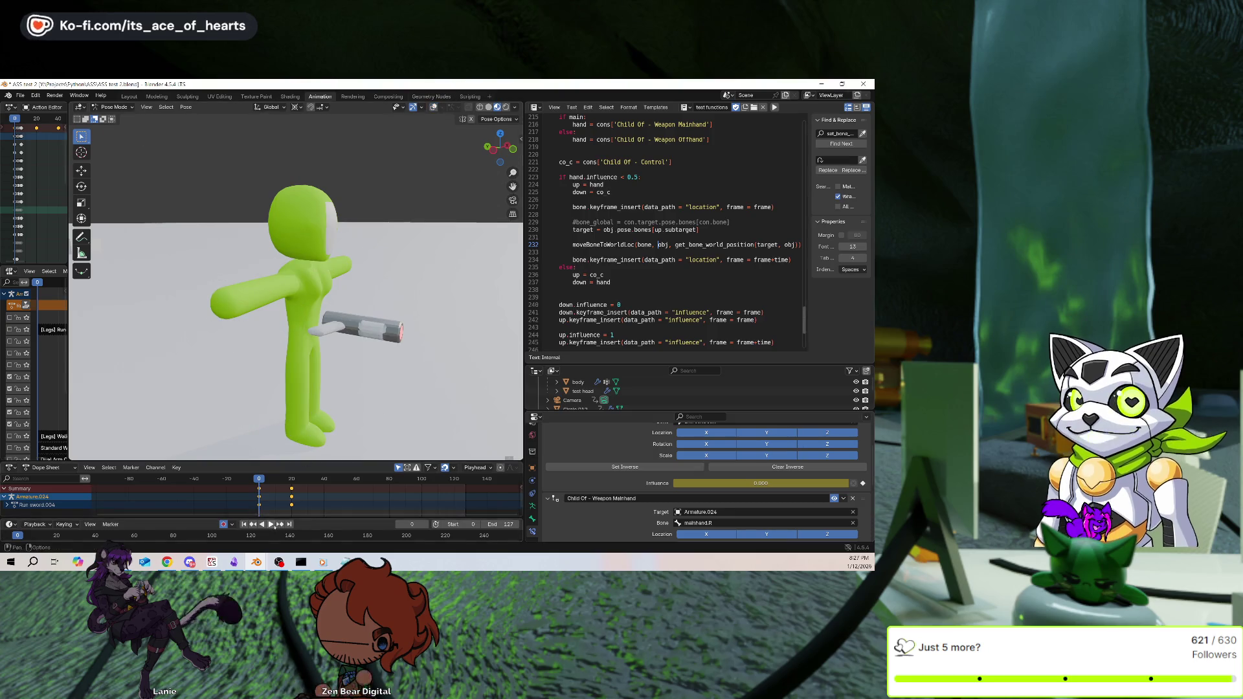
key("space")
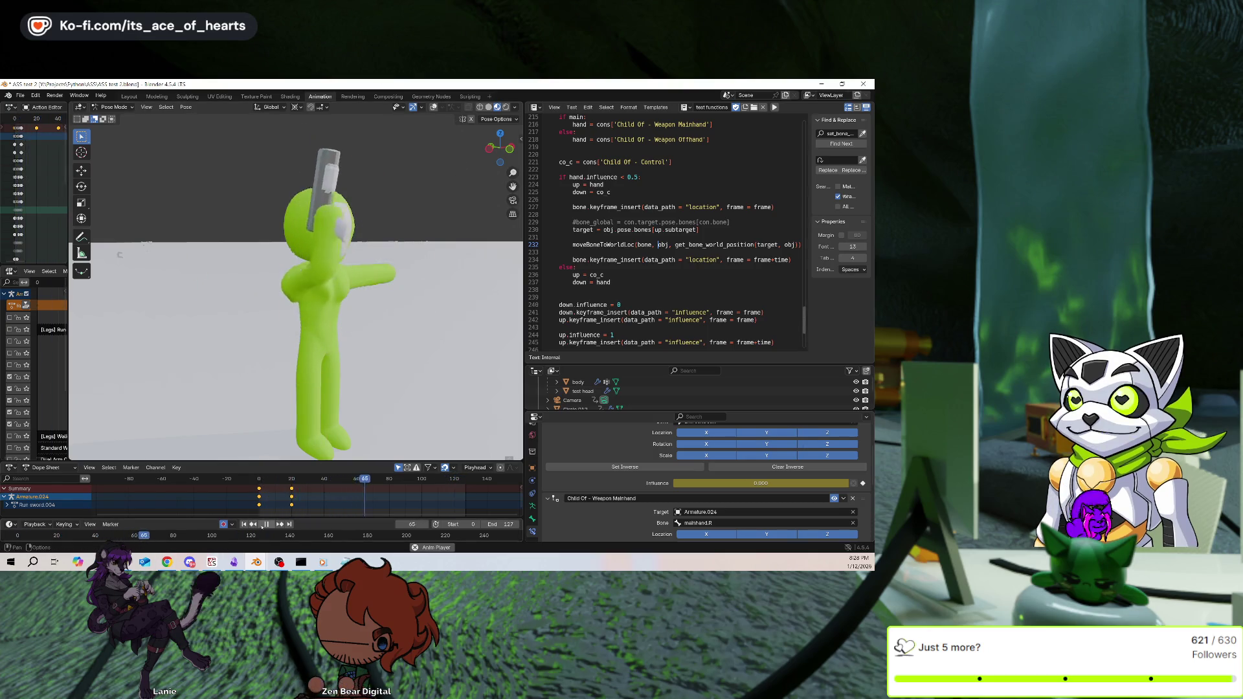
Stop playback at frame 0 and review the toggleHand script's constraint influence keys
left_click(266, 524)
left_click(244, 524)
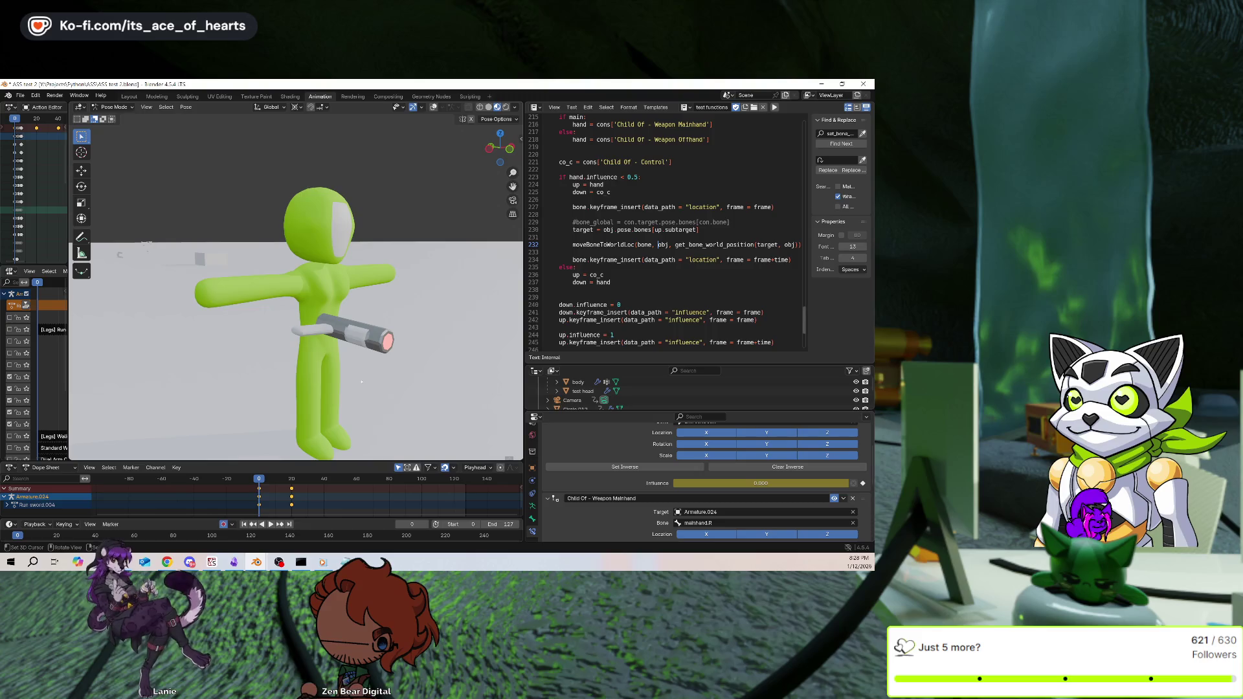
scroll(630, 305, "down", 3)
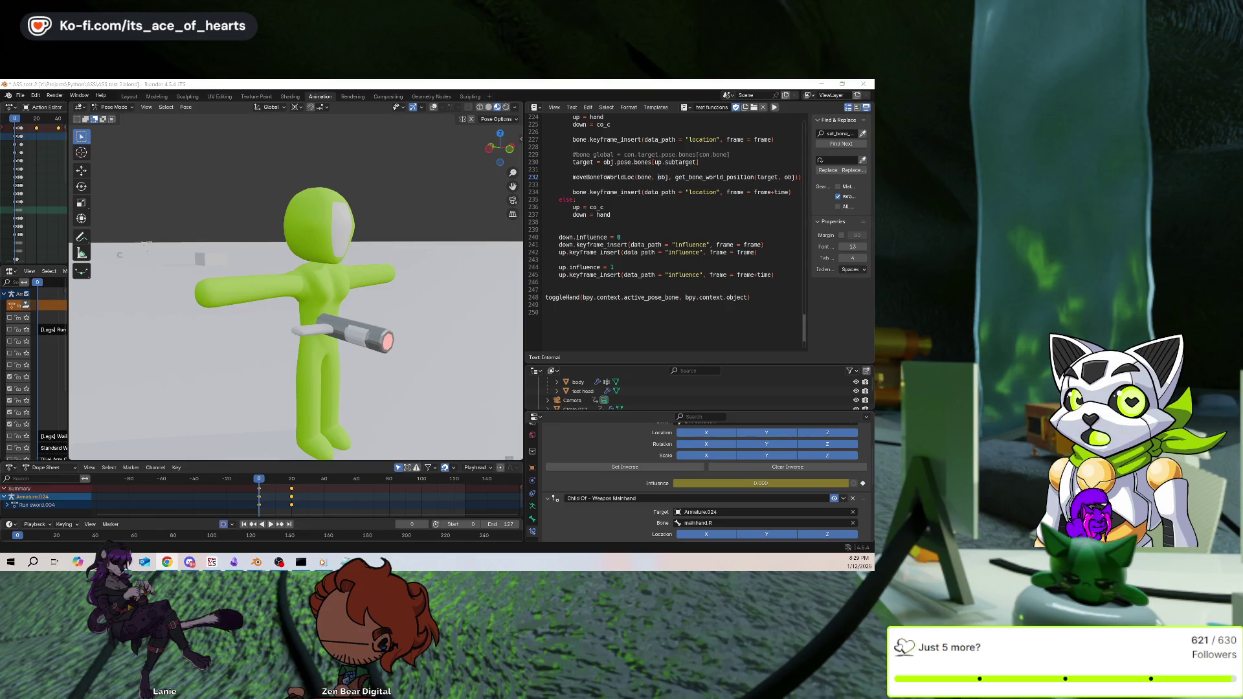
scroll(588, 174, "up", 6)
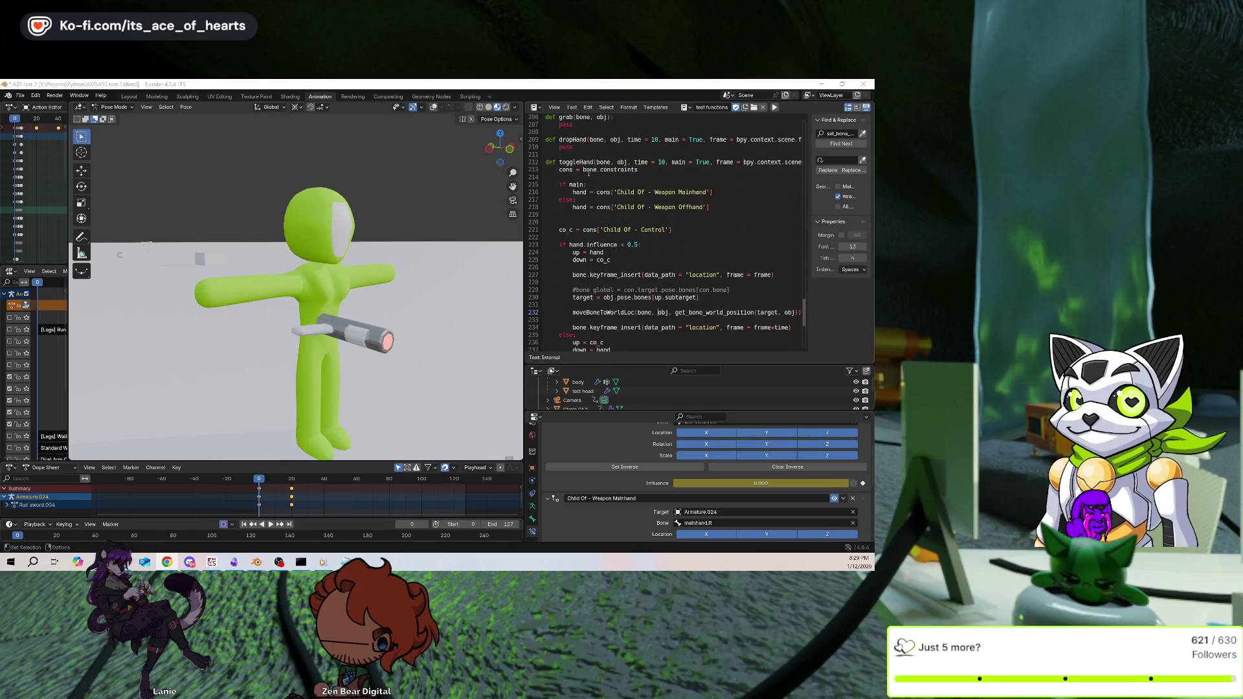
scroll(642, 185, "down", 3)
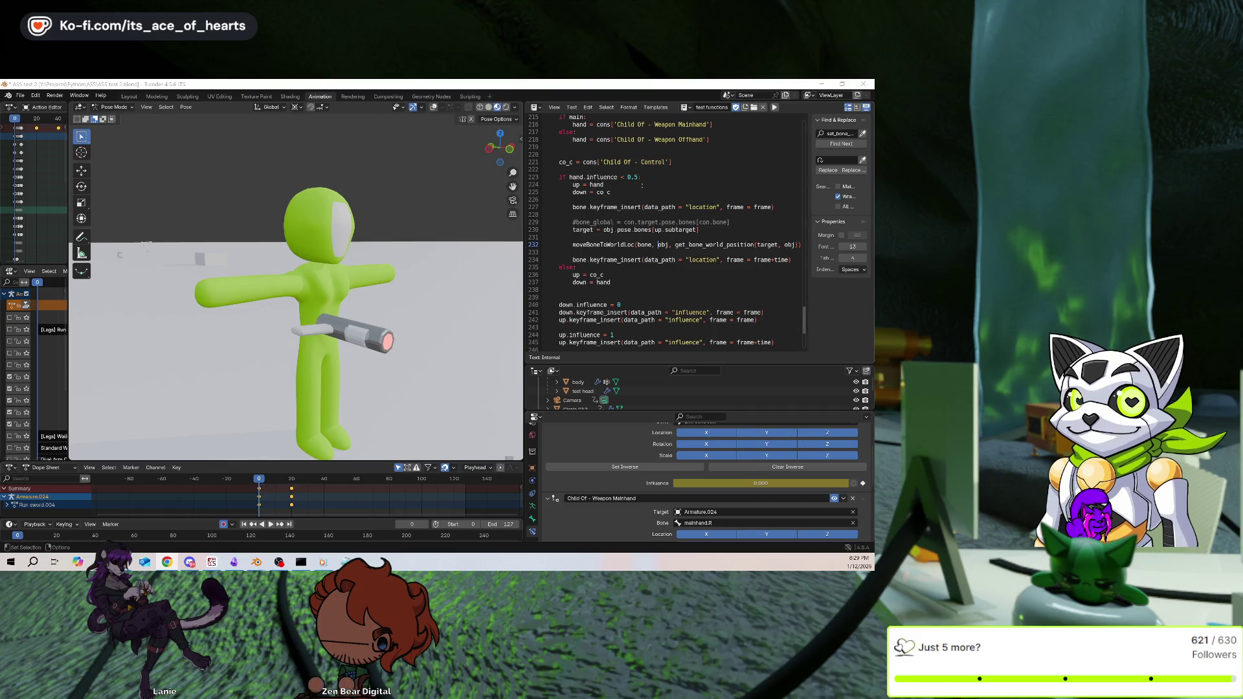
Show the rig again and select weapon.L.001, then offhand.L to check its constraints
left_click(431, 108)
mouse_move(431, 207)
middle_mouse_down()
mouse_move(415, 201)
mouse_move(408, 214)
mouse_move(431, 221)
mouse_move(363, 291)
middle_mouse_up()
scroll(363, 291, "up", 5)
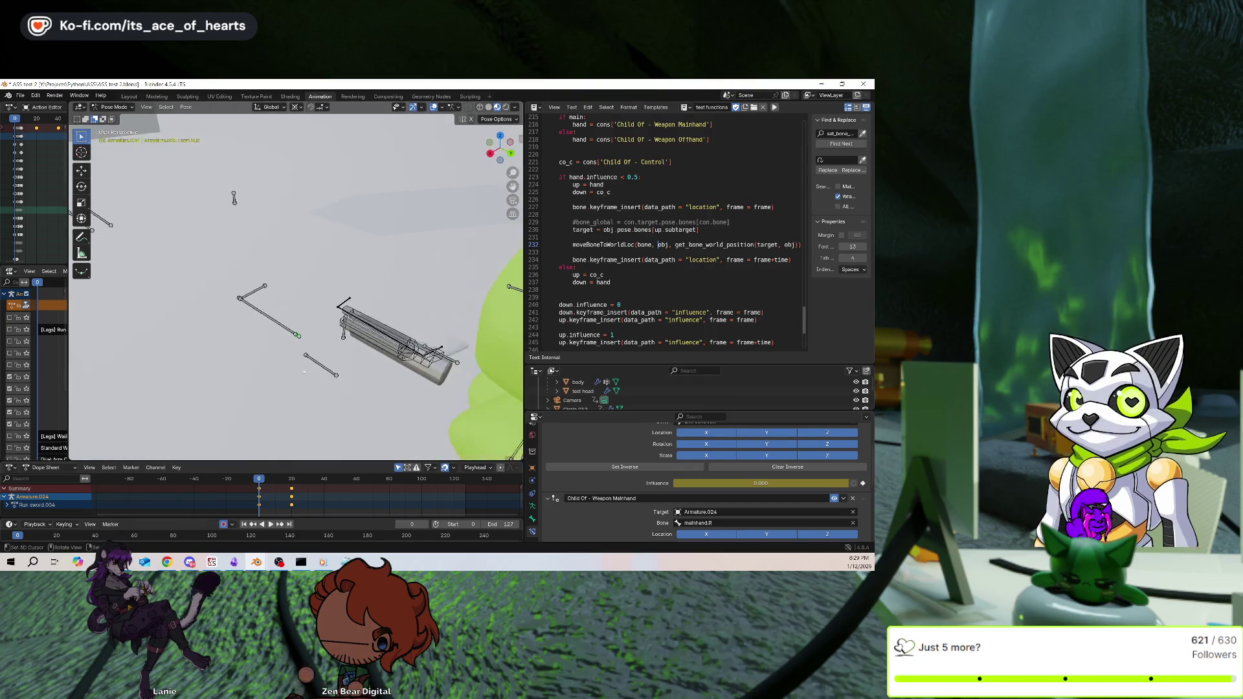
left_click(278, 327)
scroll(338, 358, "up", 2)
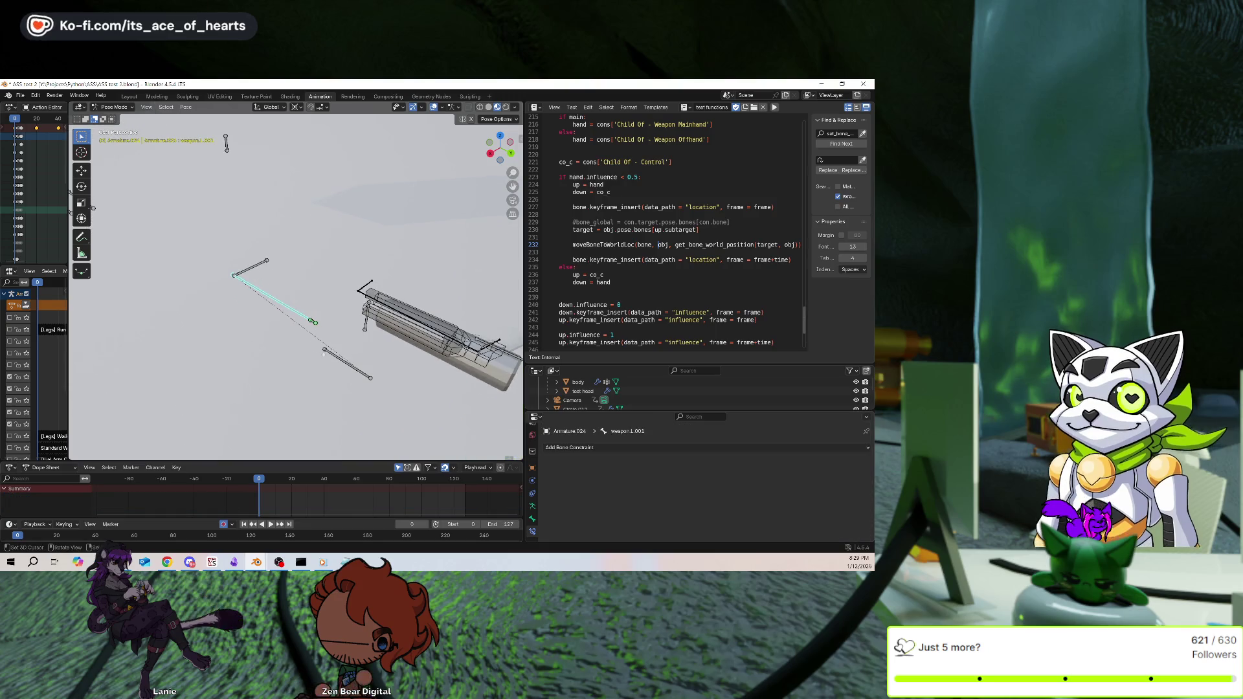
middle_click_drag(339, 357, 275, 302)
left_click(216, 299)
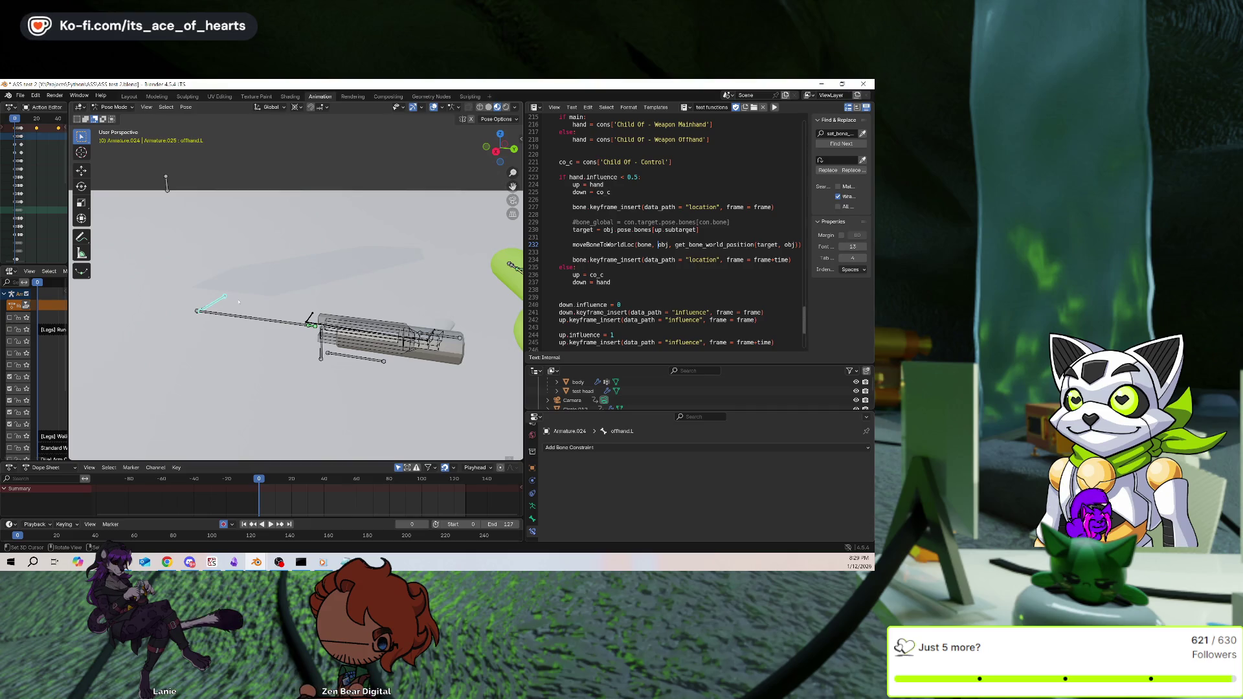
Inspect the T-posed character from several angles, then place the 3D cursor beside it
scroll(285, 344, "down", 2)
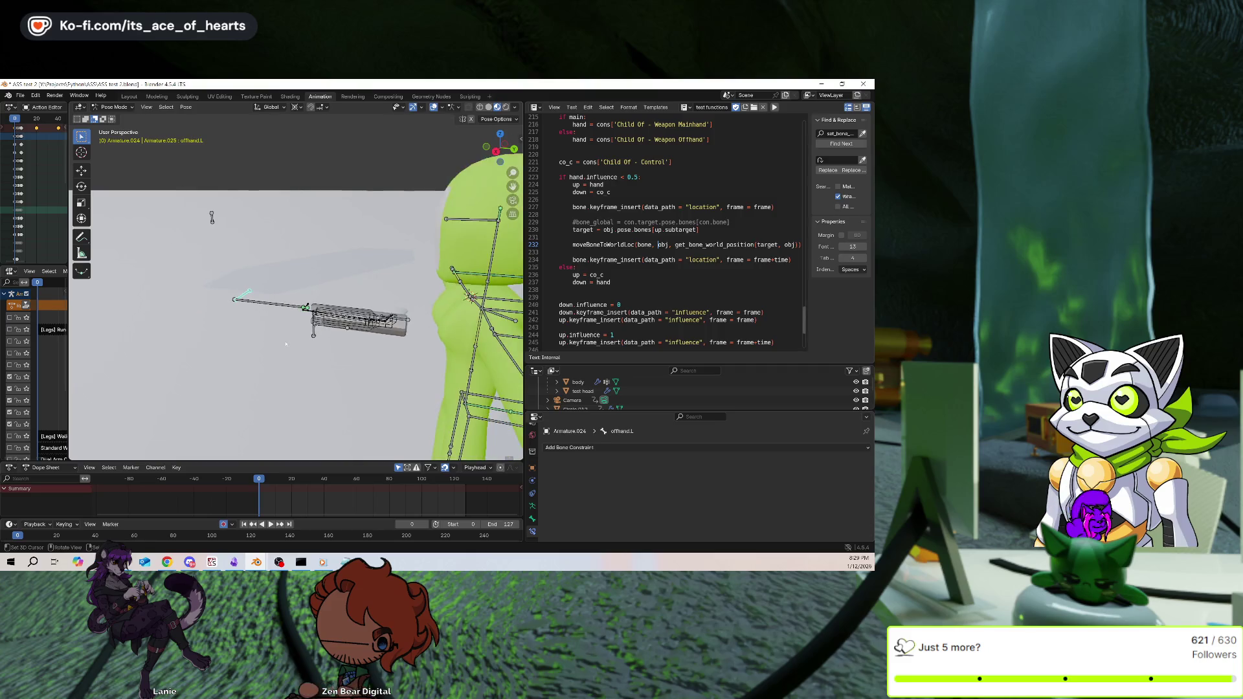
middle_click_drag(305, 298, 432, 292)
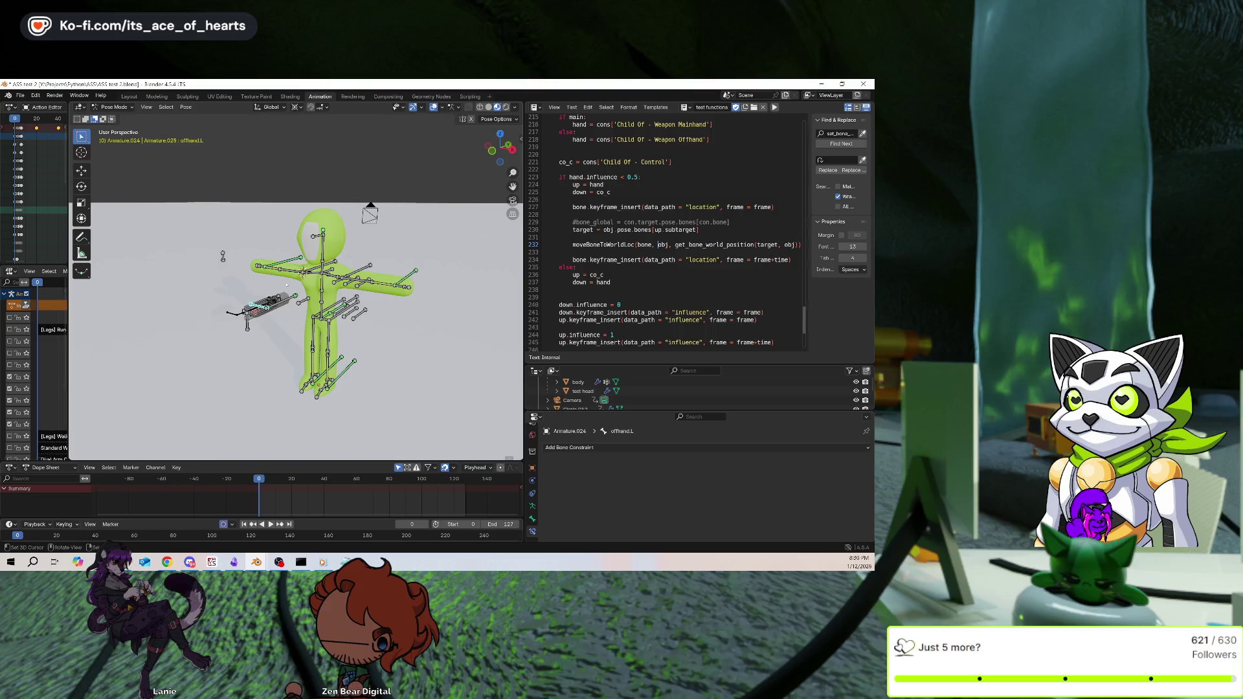
mouse_move(287, 285)
middle_mouse_down()
mouse_move(366, 285)
mouse_move(351, 266)
middle_mouse_up()
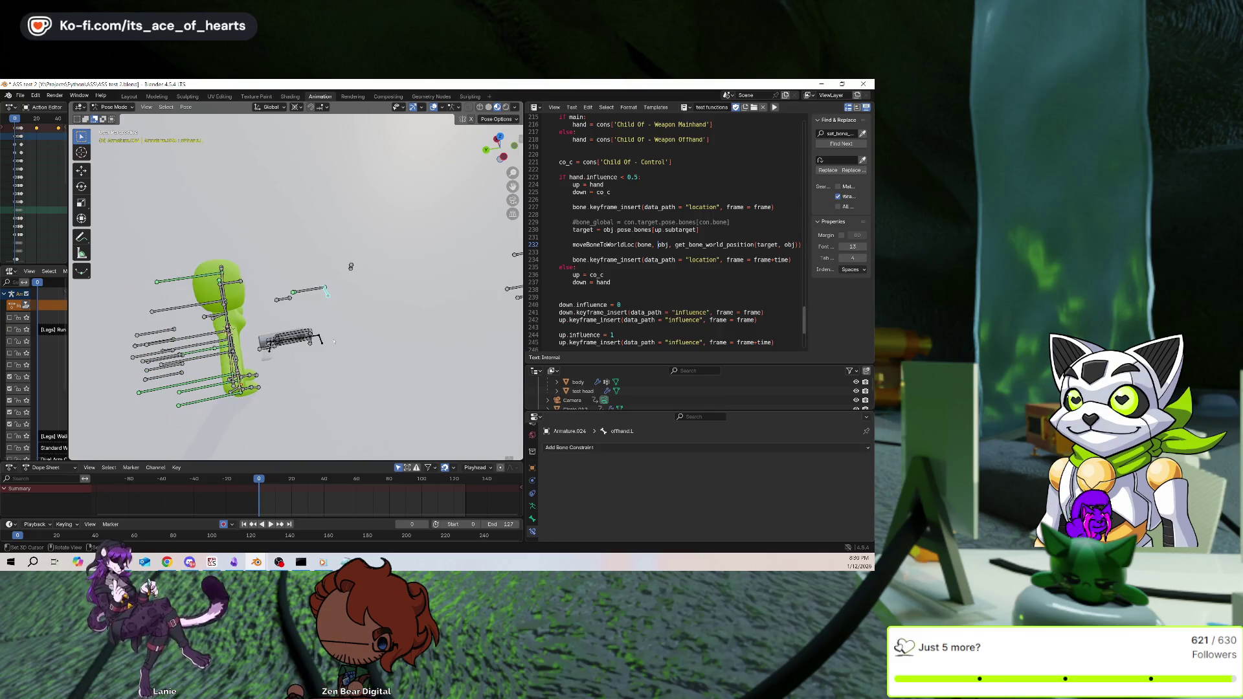
middle_click_drag(350, 266, 344, 284)
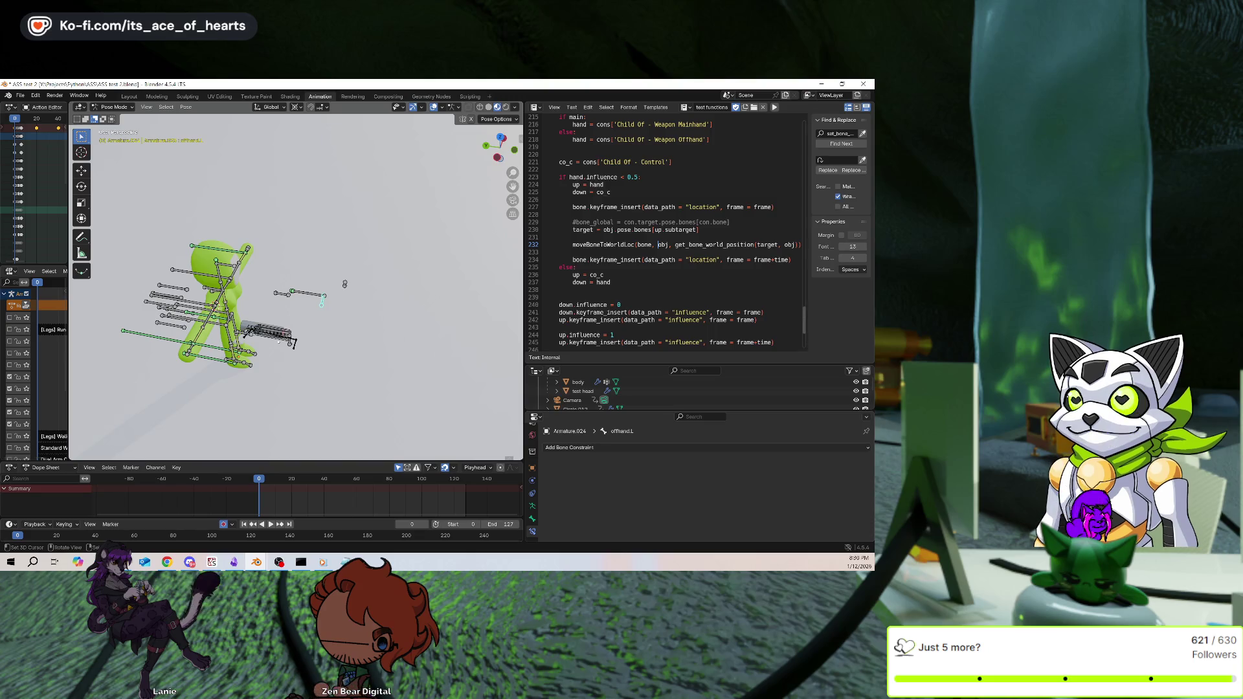
middle_click_drag(344, 283, 433, 218)
key("shift+alt+z")
scroll(433, 219, "up", 3)
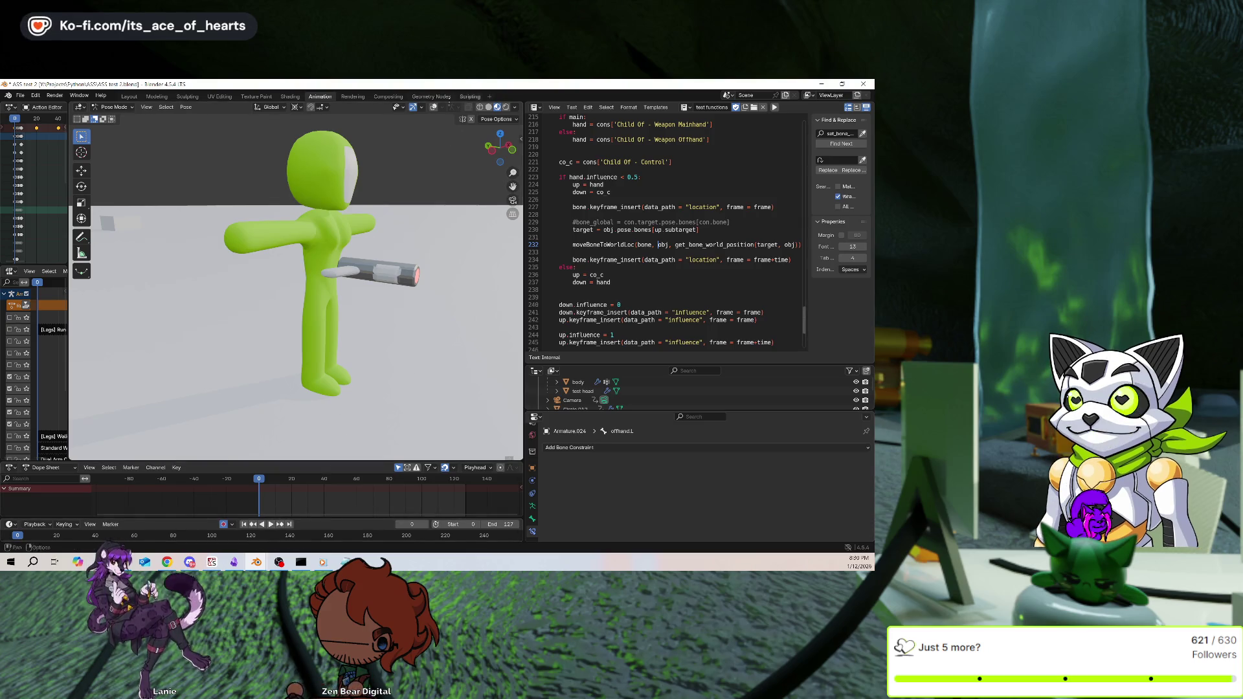
left_click(433, 107)
right_click(387, 403, "shift")
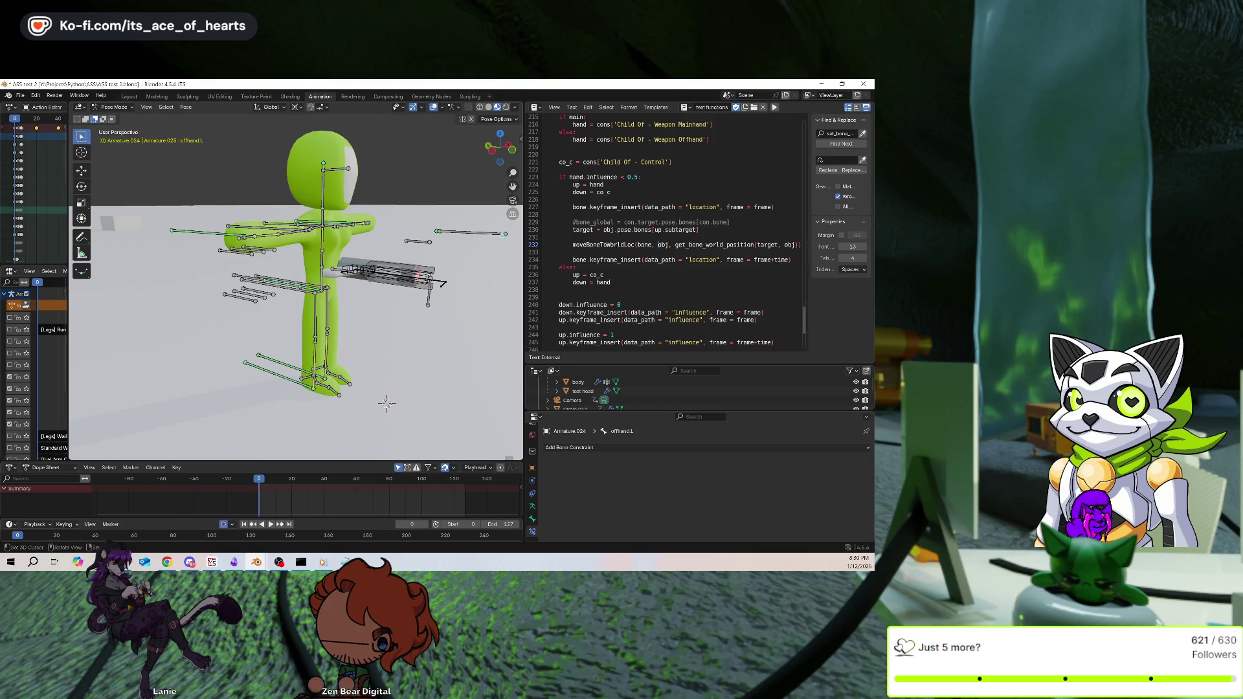
Switch to Object Mode, deselect everything, and add a cube at the 3D cursor
left_click(114, 107)
left_click(117, 120)
key("alt+a")
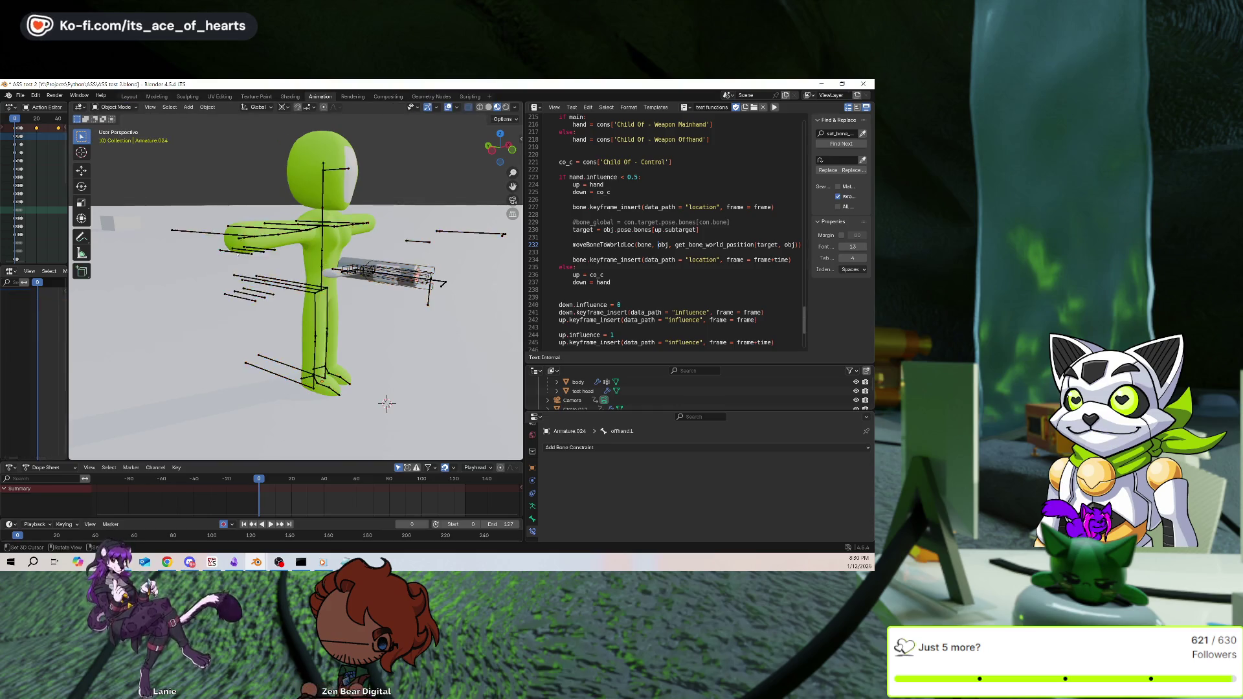
key("shift+a")
mouse_move(237, 255)
left_click(280, 262)
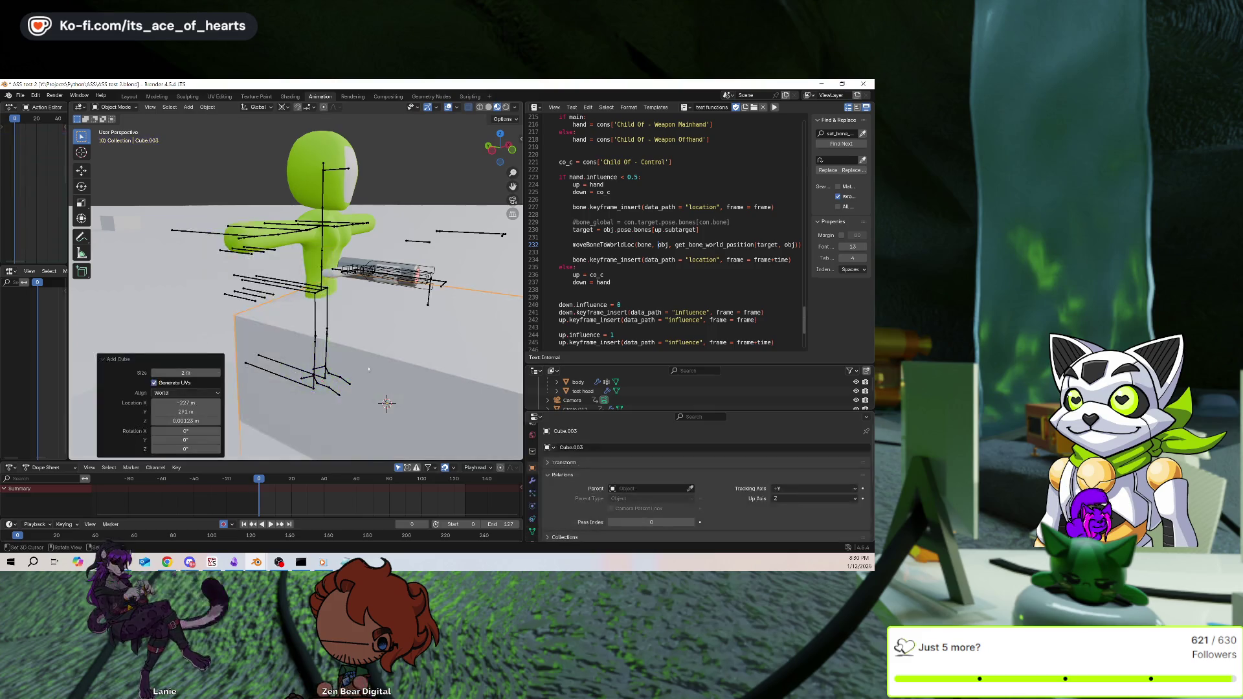
Scale the cube down to 0.8 and move it beside the character
key("s")
left_click(388, 363)
middle_click_drag(389, 362, 447, 304)
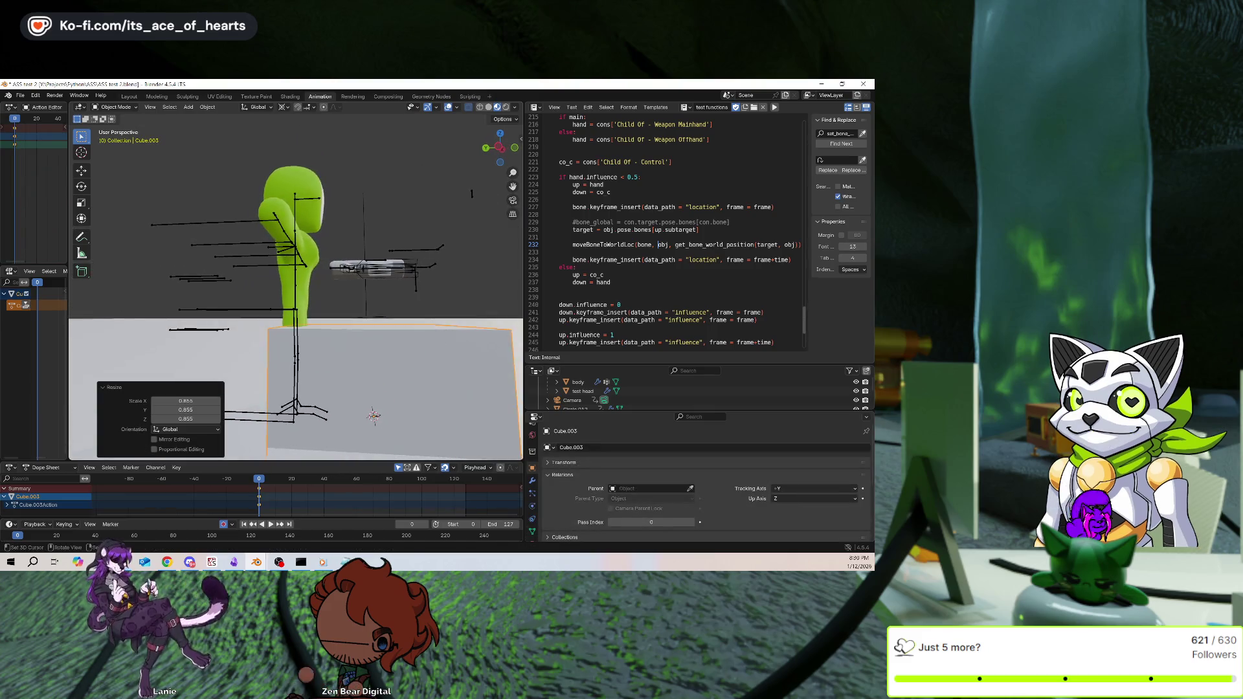
key("g")
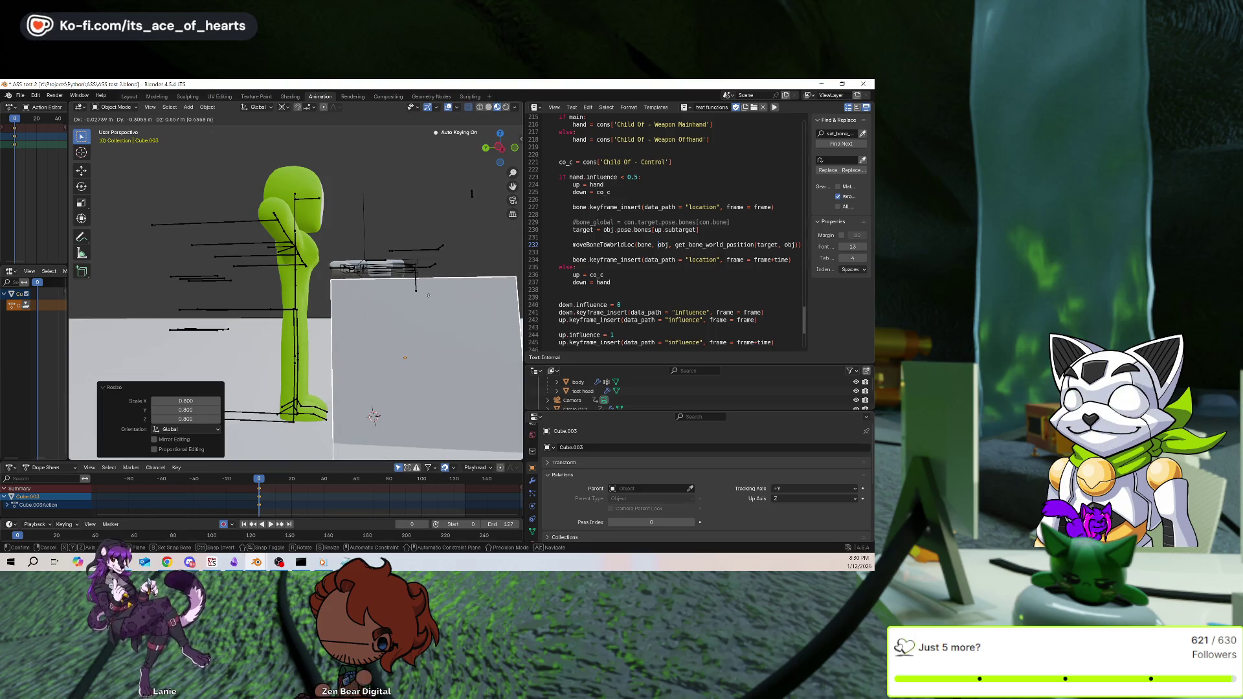
left_click(432, 292)
mouse_move(433, 291)
middle_mouse_down()
mouse_move(325, 341)
mouse_move(313, 375)
middle_mouse_up()
left_click(447, 107)
middle_click_drag(363, 272, 314, 314)
left_click(312, 328)
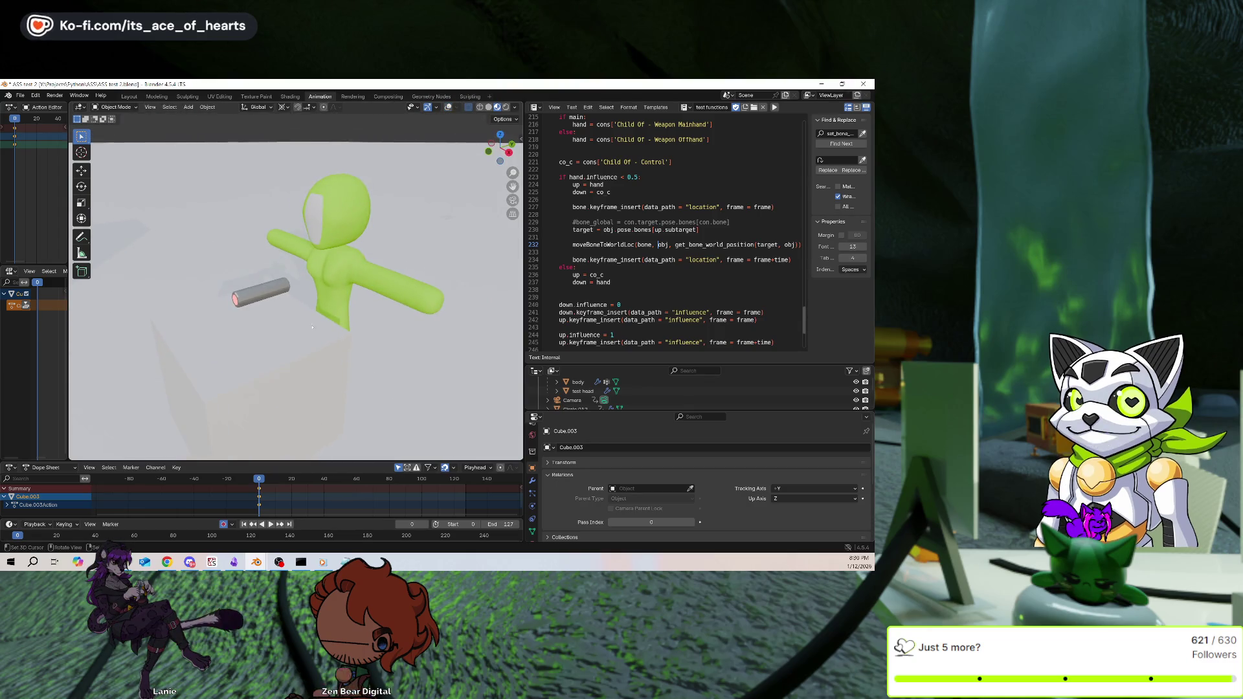
Give the cube a new Principled BSDF material and edit its Base Color
left_click(532, 532)
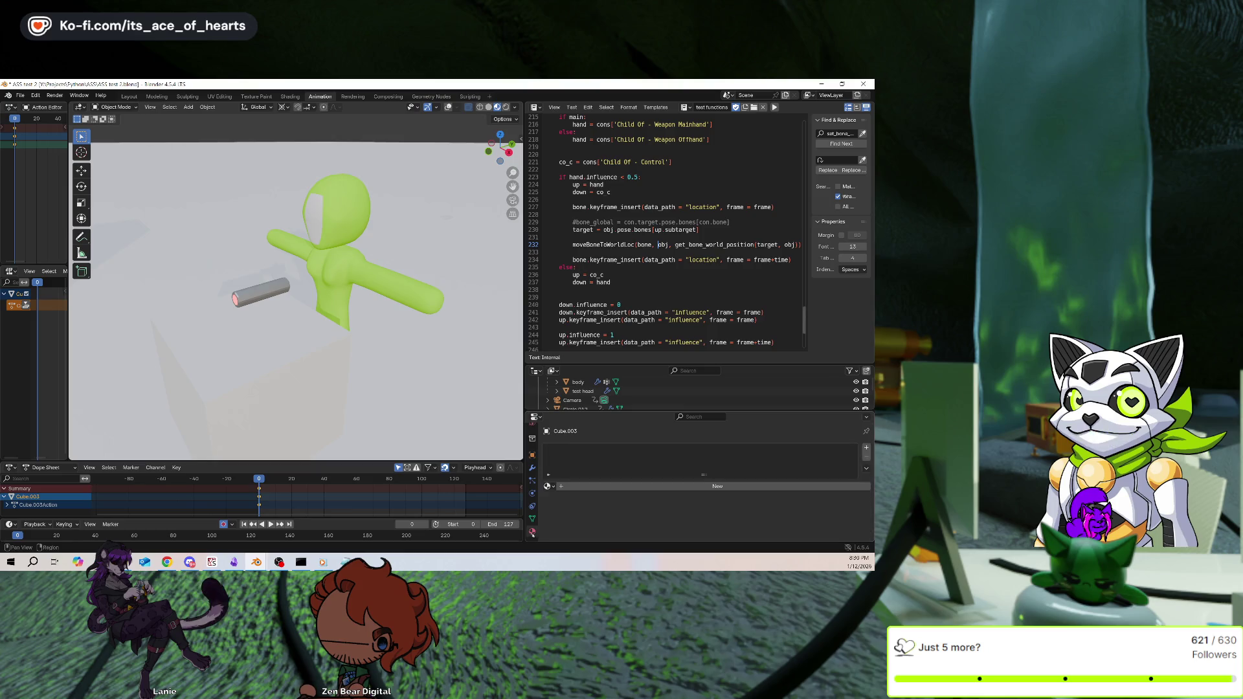
left_click(596, 486)
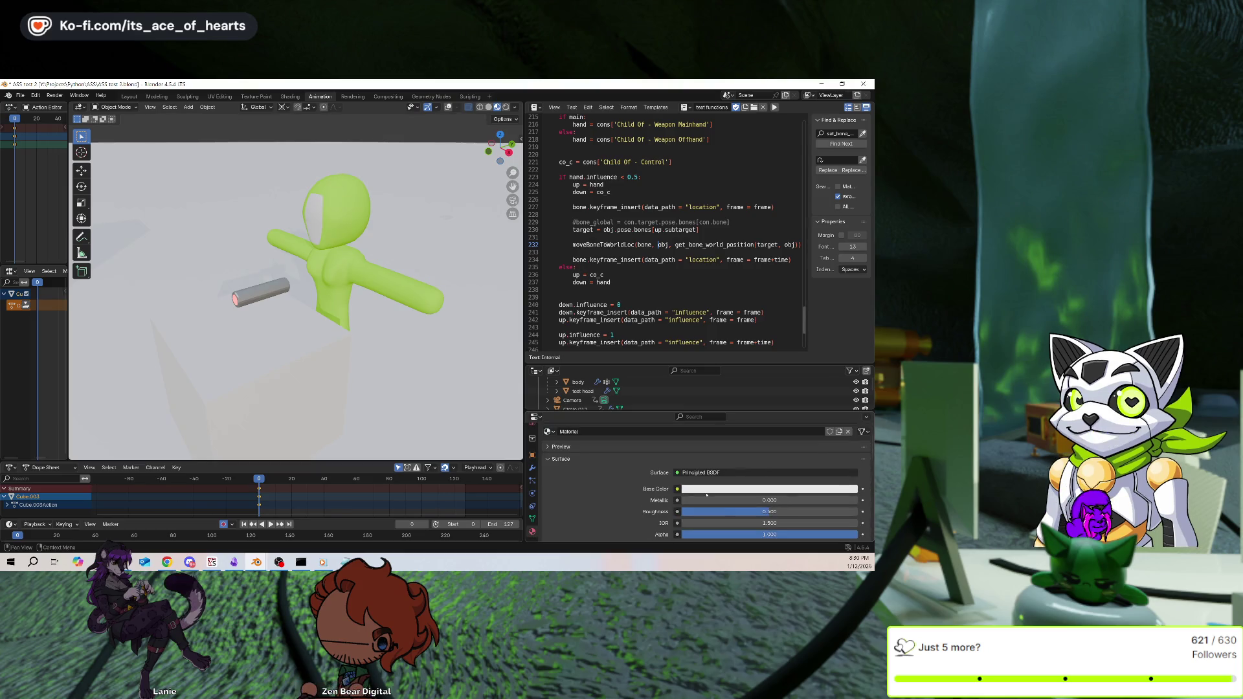
left_click(706, 491)
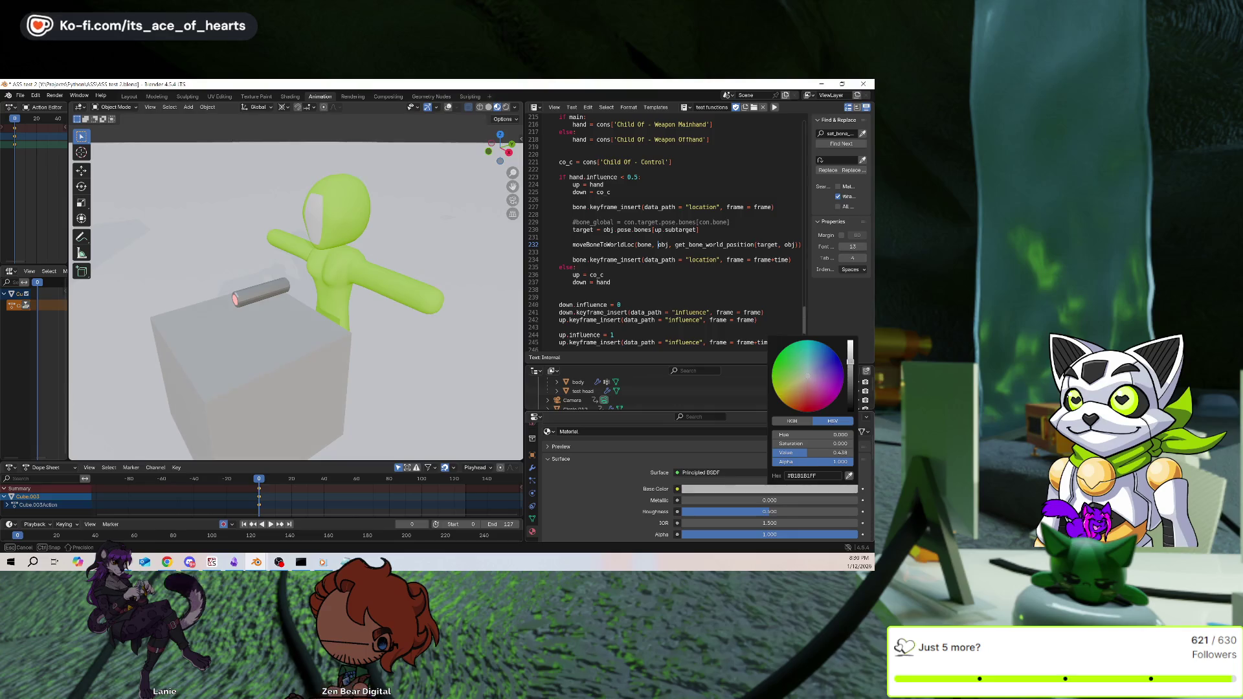